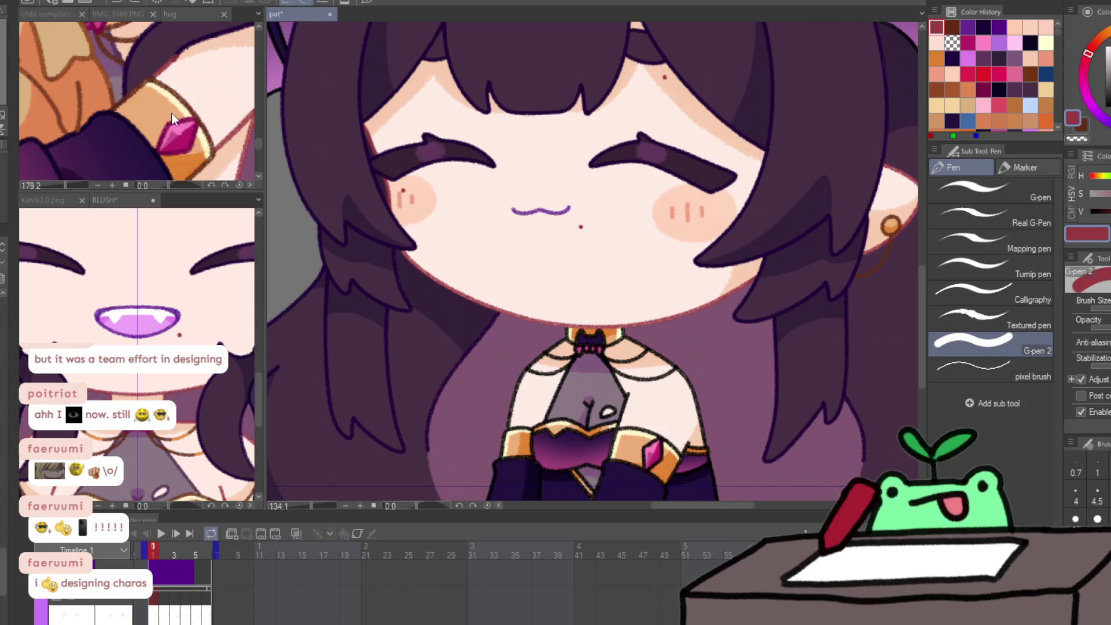
# Zoom out and step through the next two pat animation frames with G-pen 2 active.
pyautogui.press('/')
pyautogui.scroll(-3, 688, 397)
pyautogui.scroll(2, 689, 397)
pyautogui.press('p')
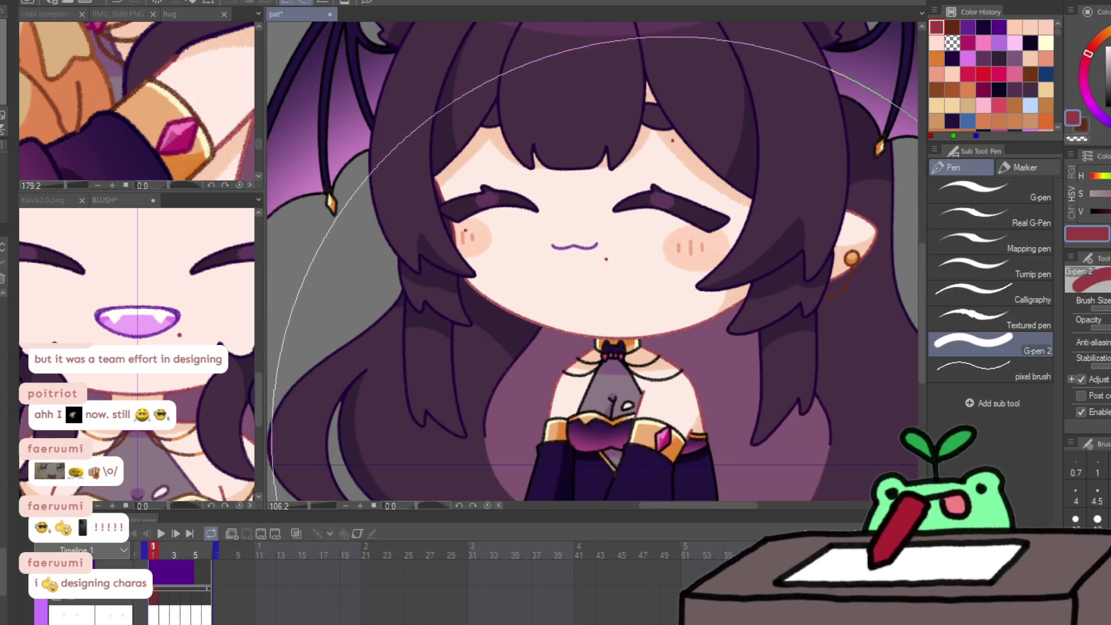
pyautogui.press('Right')
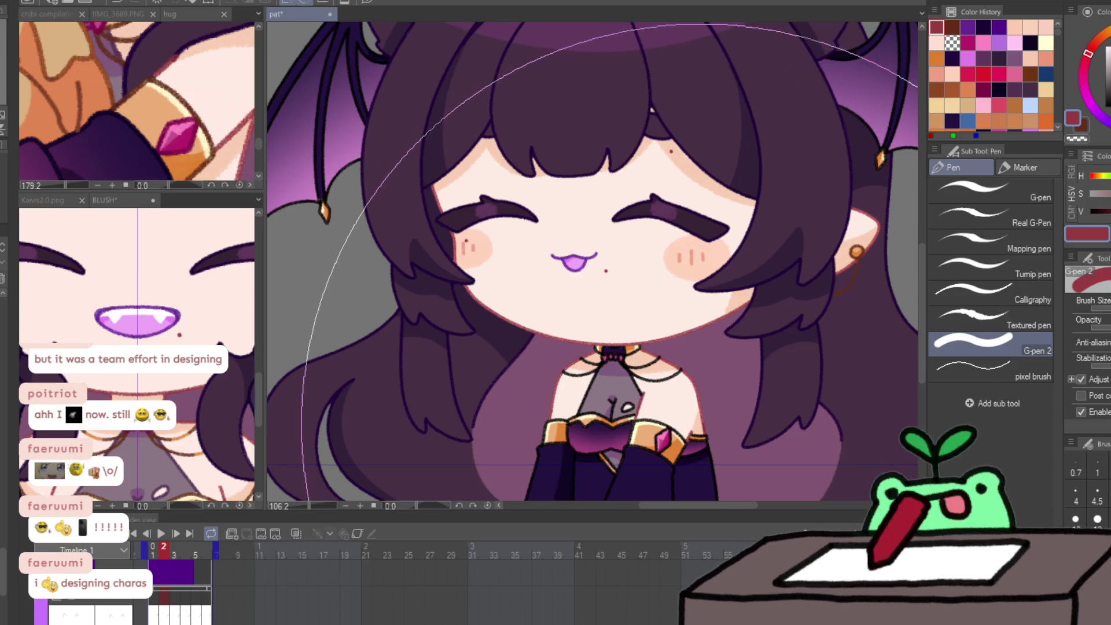
pyautogui.press('Right')
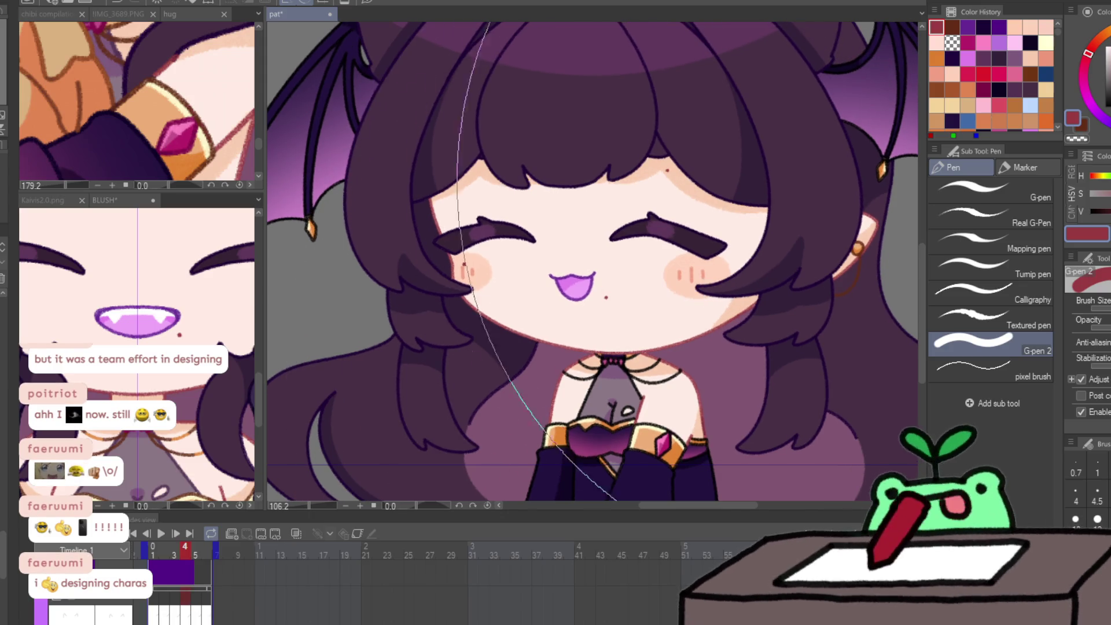
# Pick brown, then orange, from the Color History swatches.
pyautogui.click(952, 27)
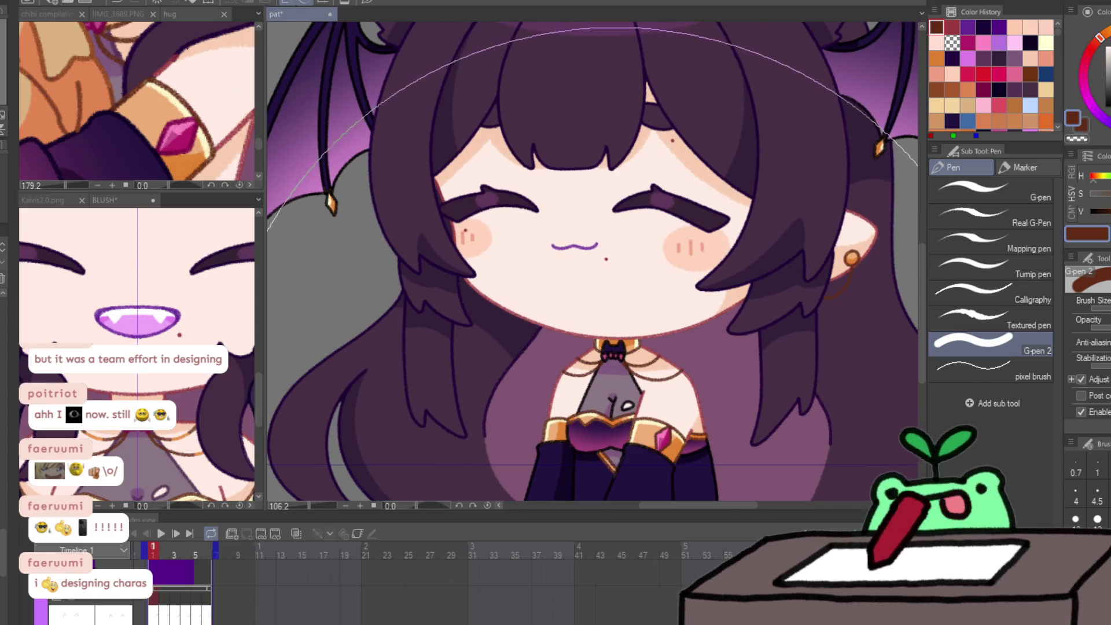
pyautogui.click(938, 58)
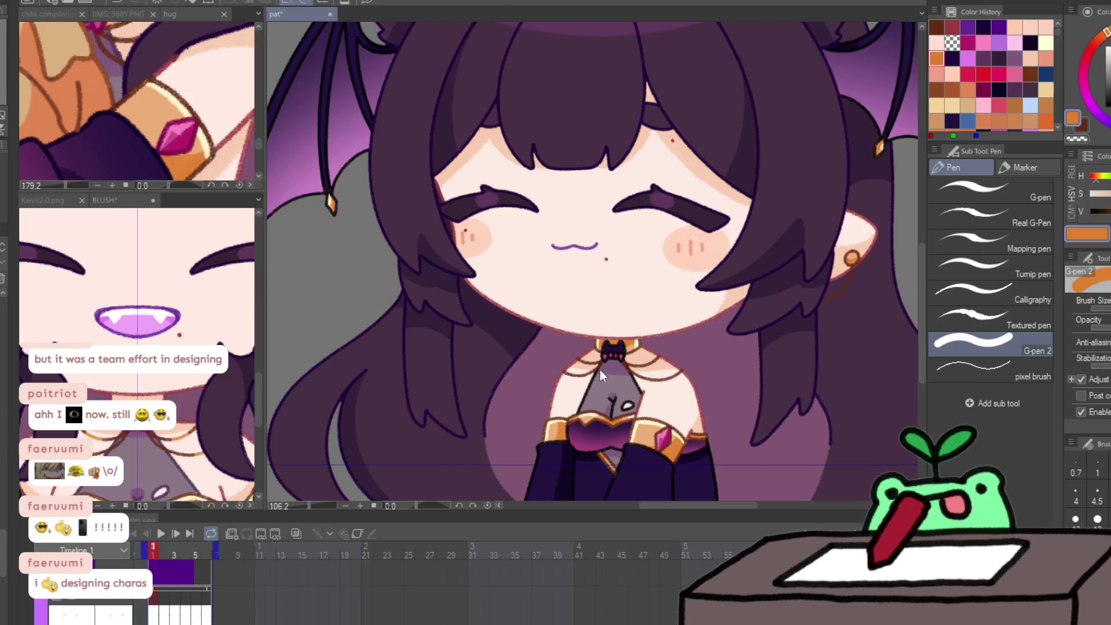
pyautogui.click(578, 379)
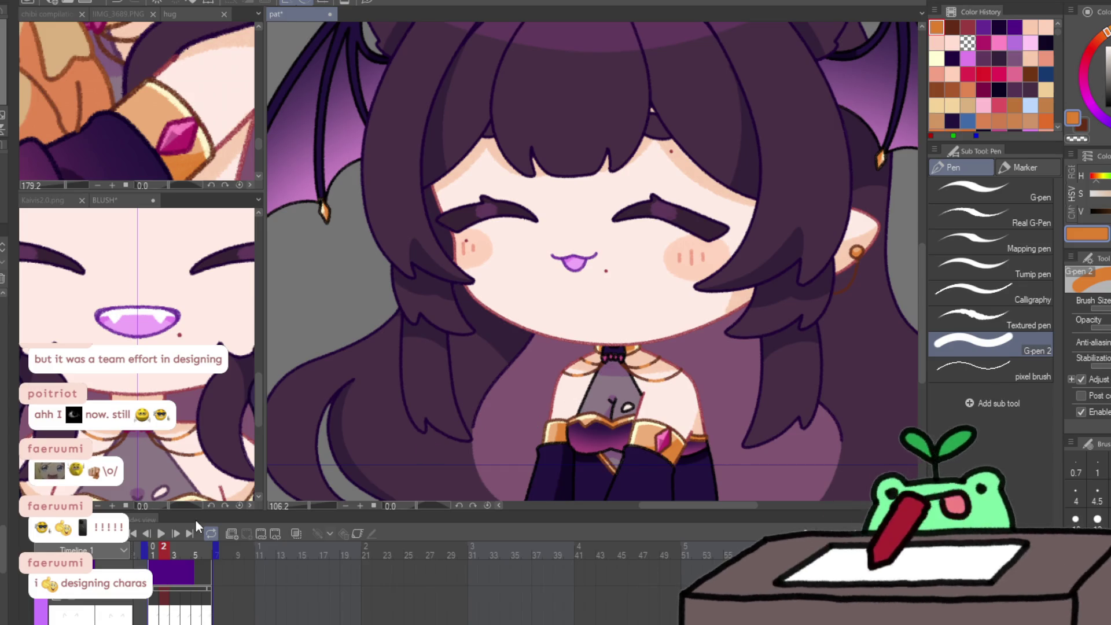
# Sample dark purple and dark navy from the BLUSH drawing, then enlarge the brush on pat.
pyautogui.click(193, 480)
pyautogui.keyDown('alt'); pyautogui.click(194, 471); pyautogui.keyUp('alt')
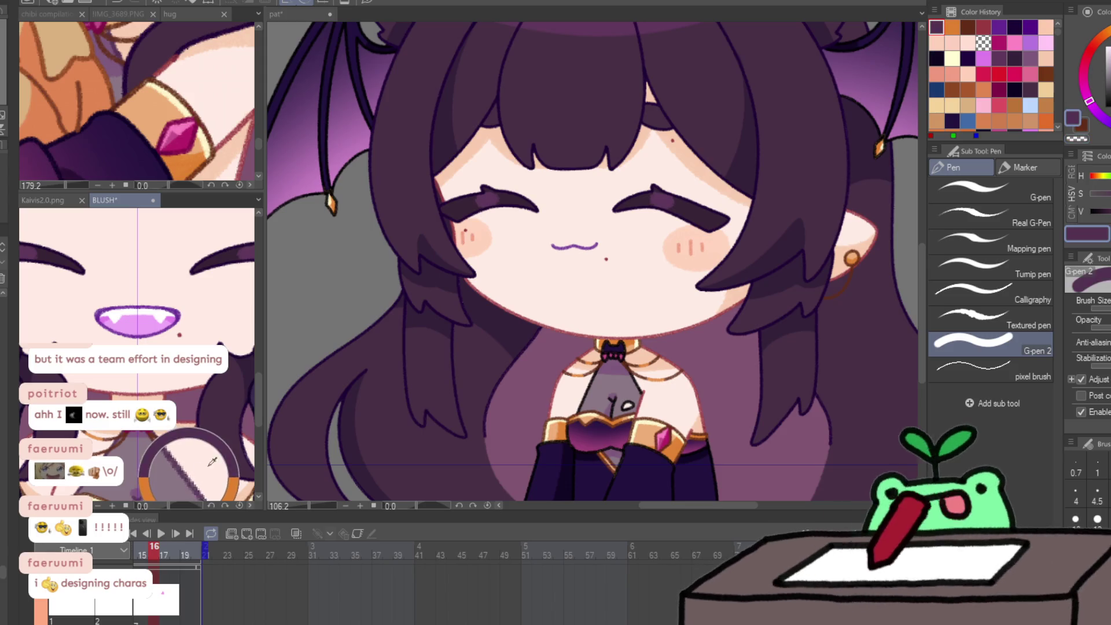
pyautogui.click(584, 399)
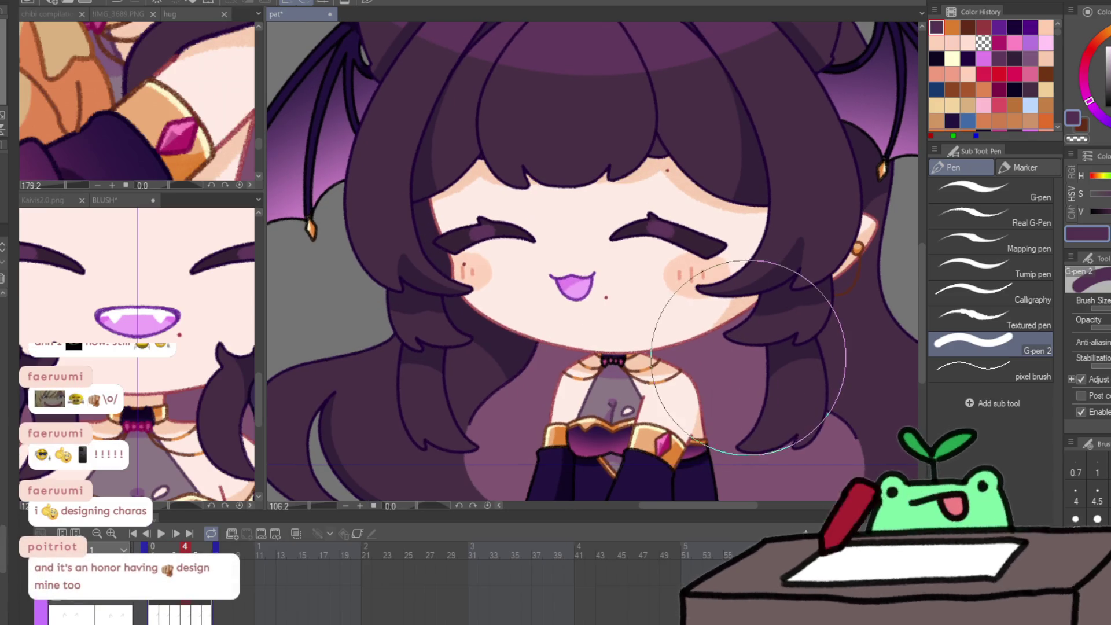
pyautogui.scroll(-2, 630, 421)
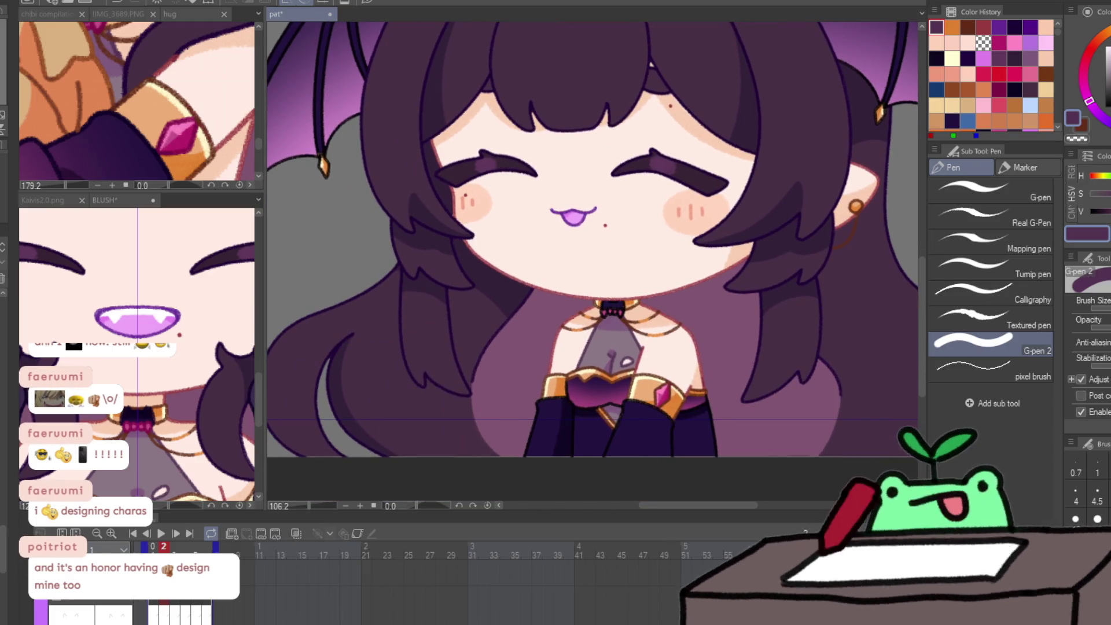
pyautogui.scroll(-3, 147, 405)
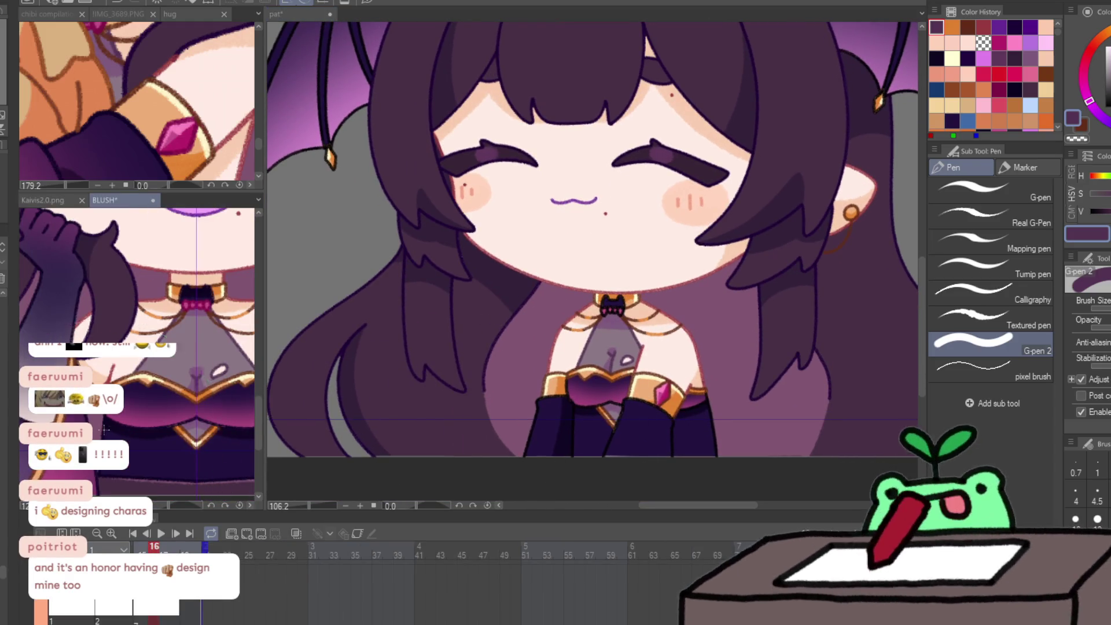
pyautogui.keyDown('alt'); pyautogui.click(122, 406); pyautogui.keyUp('alt')
pyautogui.click(581, 430)
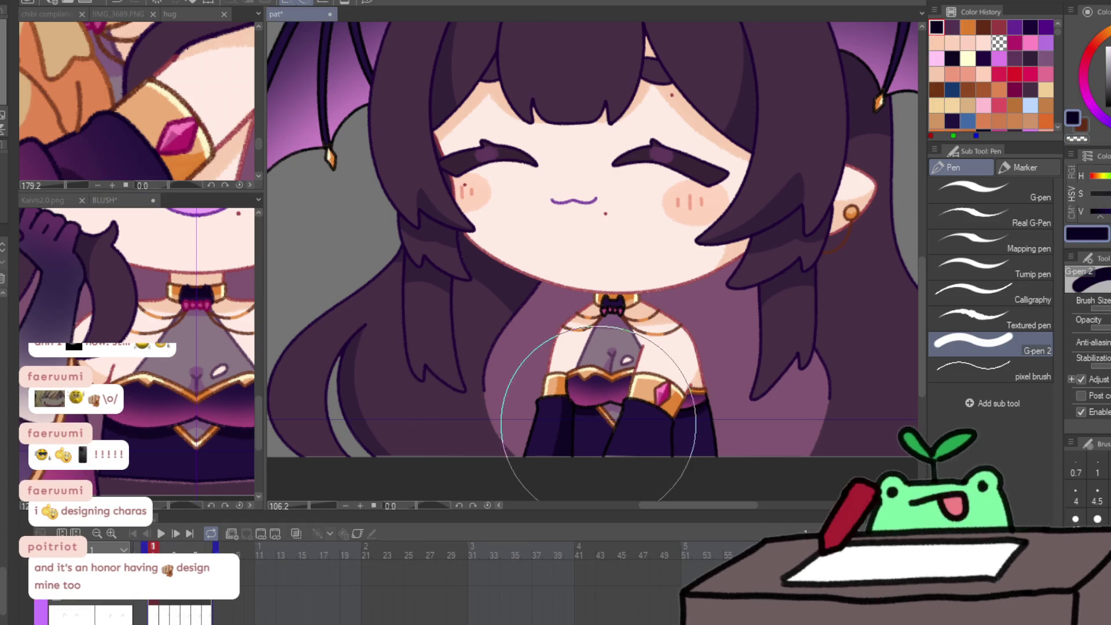
pyautogui.moveTo(580, 430); pyautogui.dragTo(607, 422)
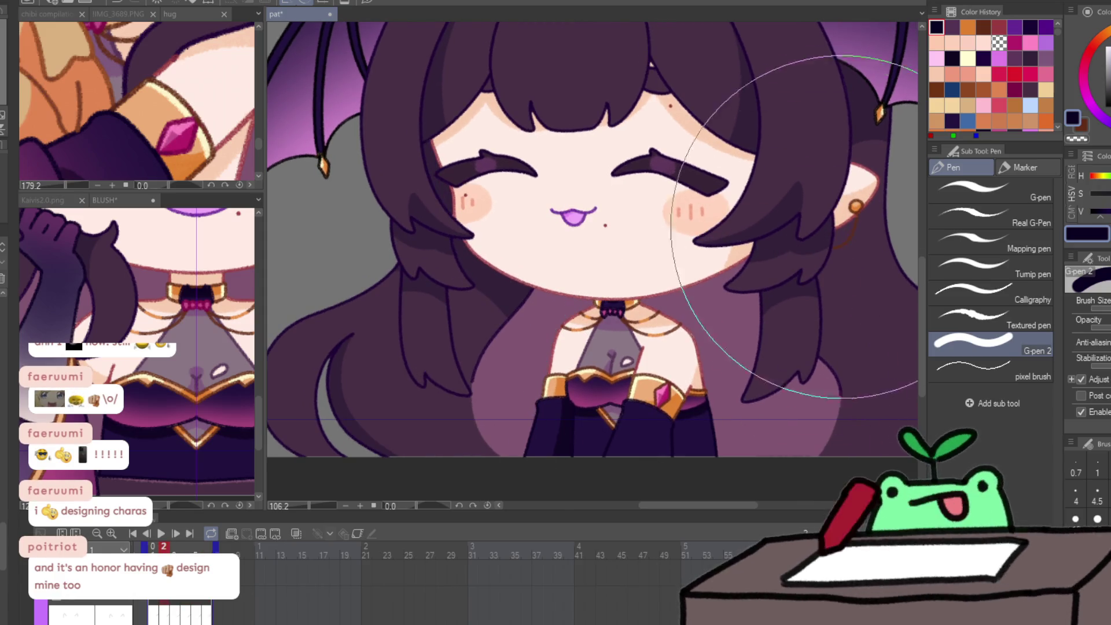
# Eyedrop crimson from the BLUSH drawing and return to the pat canvas.
pyautogui.keyDown('alt'); pyautogui.click(202, 317); pyautogui.keyUp('alt')
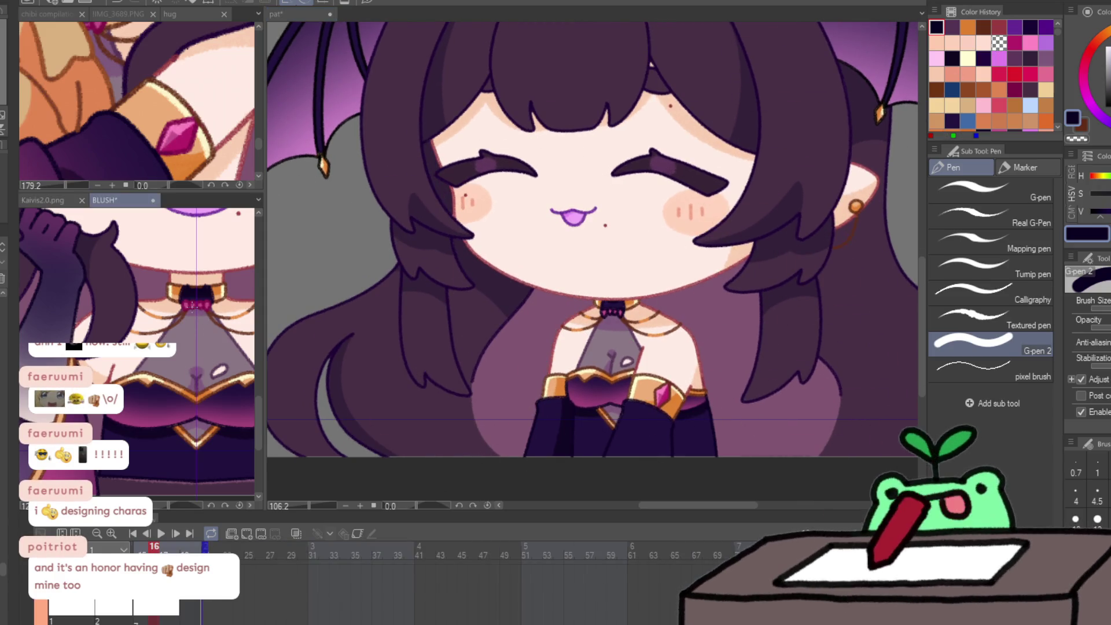
pyautogui.click(612, 307)
pyautogui.scroll(3, 612, 306)
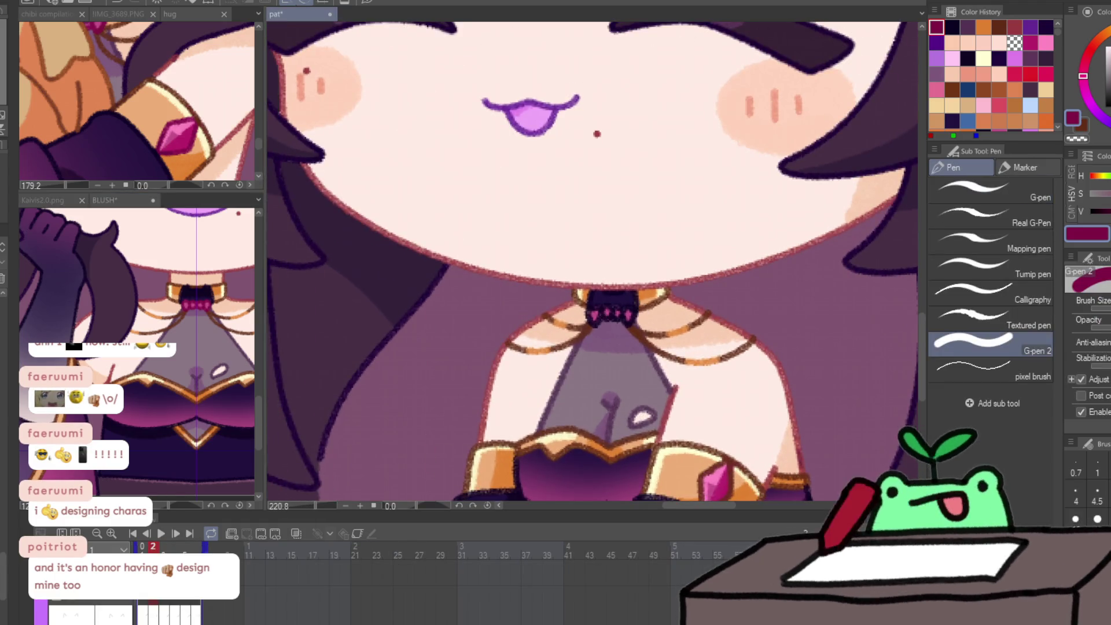
# Fill the collar jewel dots with crimson and step through the neighbouring frames.
pyautogui.moveTo(601, 335)
pyautogui.mouseDown()
pyautogui.moveTo(602, 292)
pyautogui.moveTo(595, 348)
pyautogui.moveTo(611, 339)
pyautogui.mouseUp()
pyautogui.press('Right')
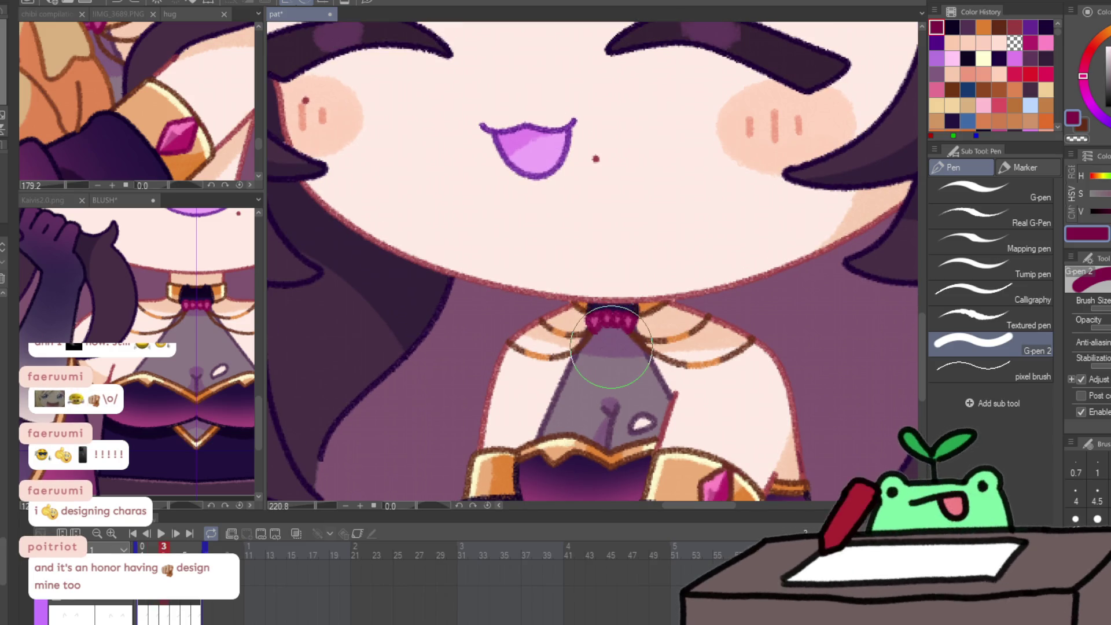
pyautogui.press('Right')
pyautogui.press('Right')
pyautogui.press('Right')
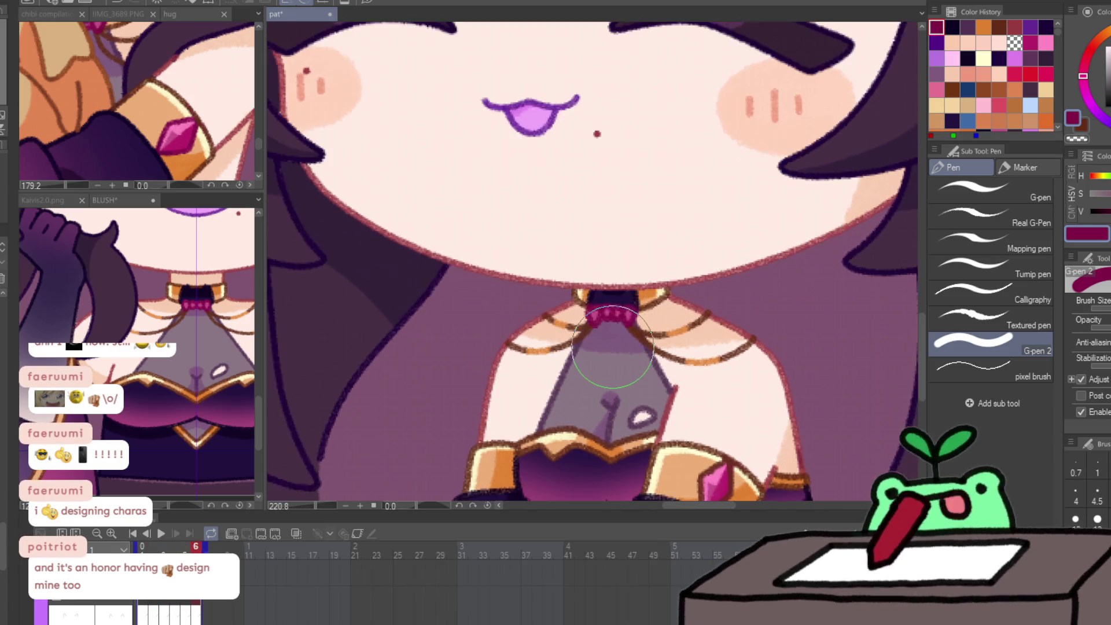
pyautogui.press('Right')
pyautogui.press('Left')
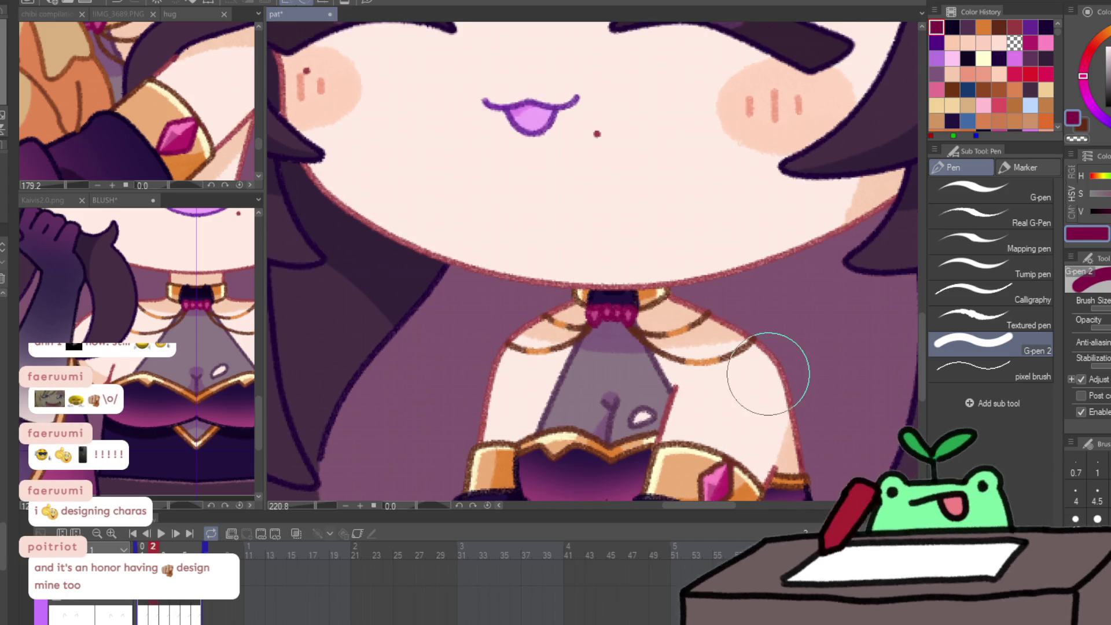
pyautogui.press('Left')
# Check the belt gem across all frames, then zoom out to the whole character.
pyautogui.moveTo(795, 446); pyautogui.dragTo(689, 273)
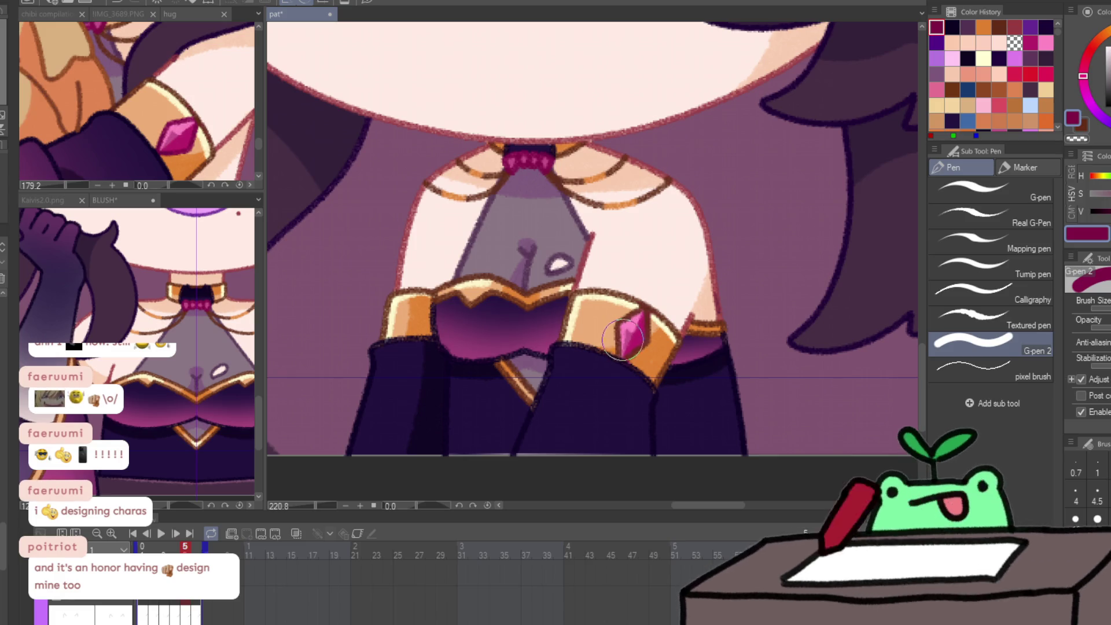
pyautogui.press('Right')
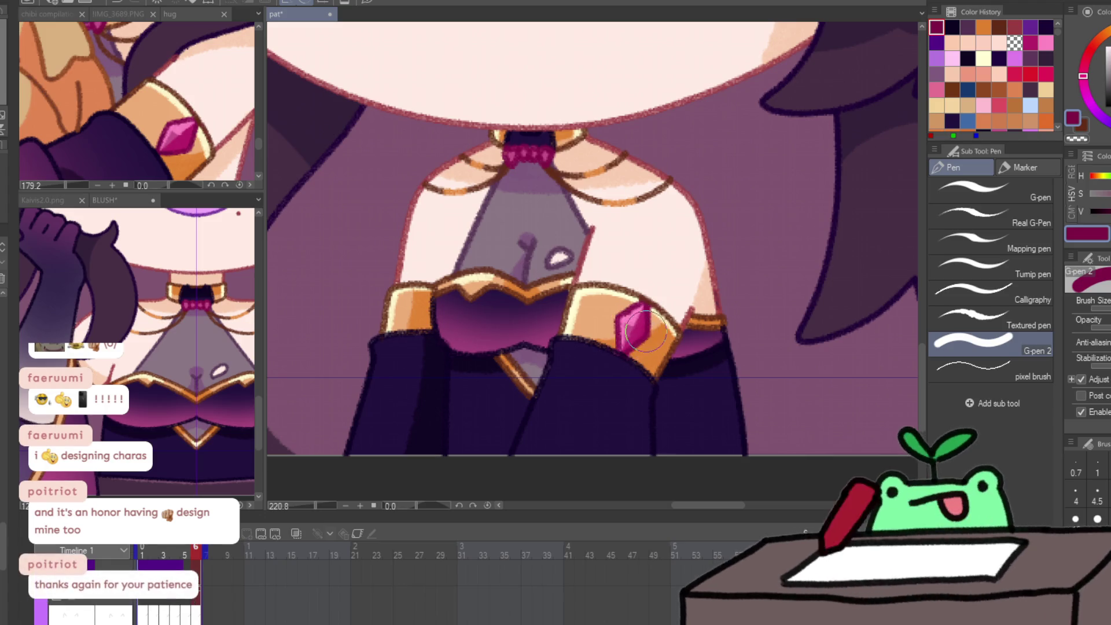
pyautogui.press('Right')
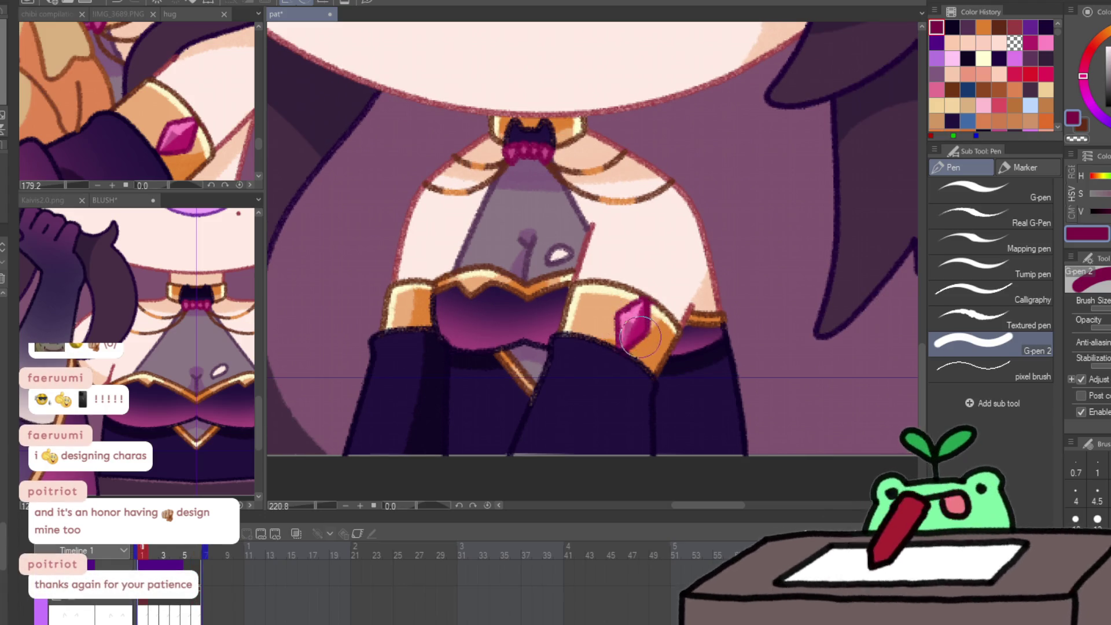
pyautogui.press('Right')
pyautogui.press('Right')
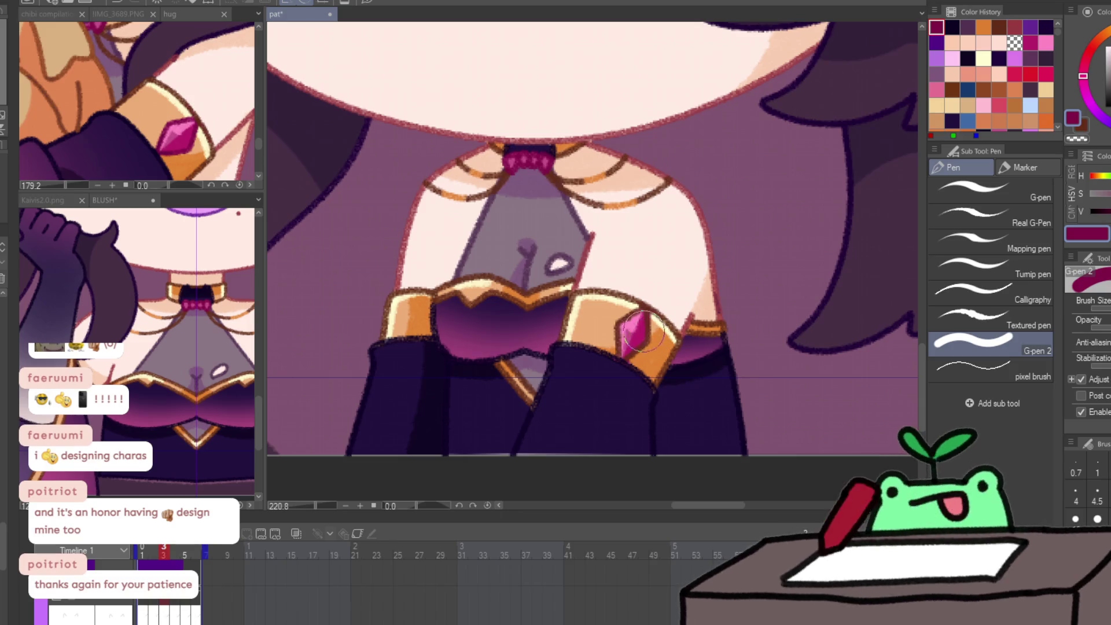
pyautogui.press('Right')
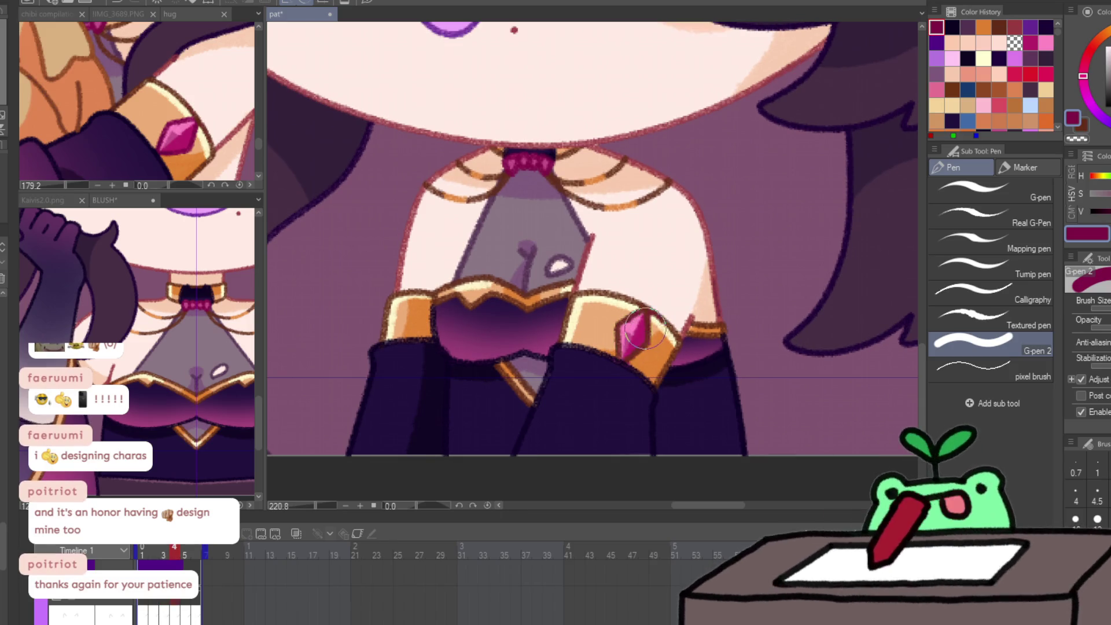
pyautogui.press('/')
pyautogui.hotkey('ctrl', '0')
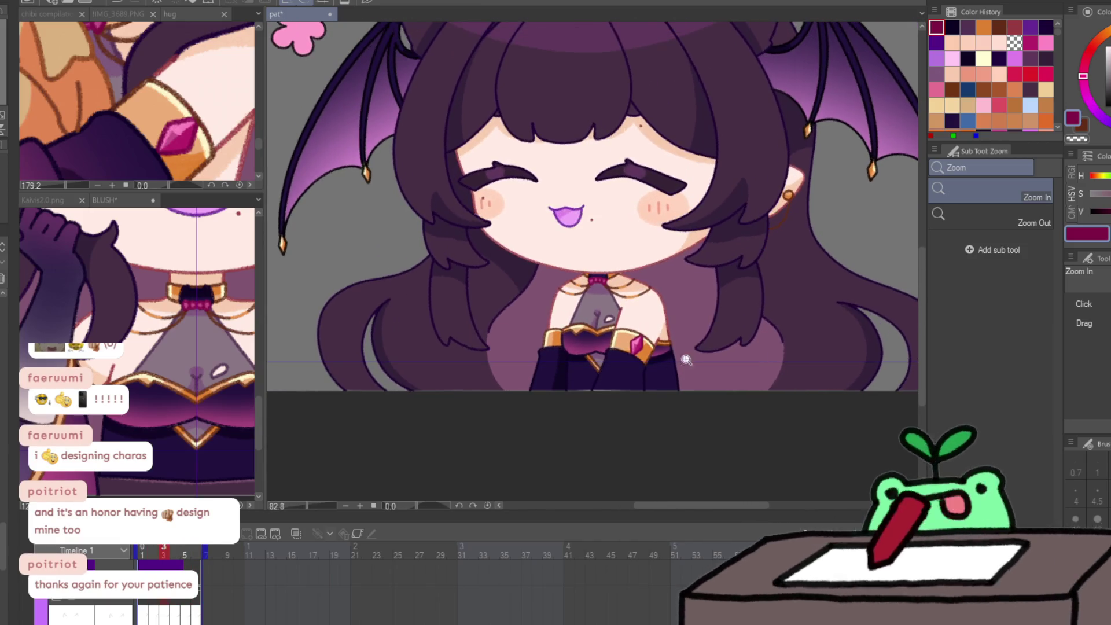
pyautogui.moveTo(706, 302)
pyautogui.mouseDown()
pyautogui.moveTo(684, 423)
pyautogui.moveTo(671, 397)
pyautogui.mouseUp()
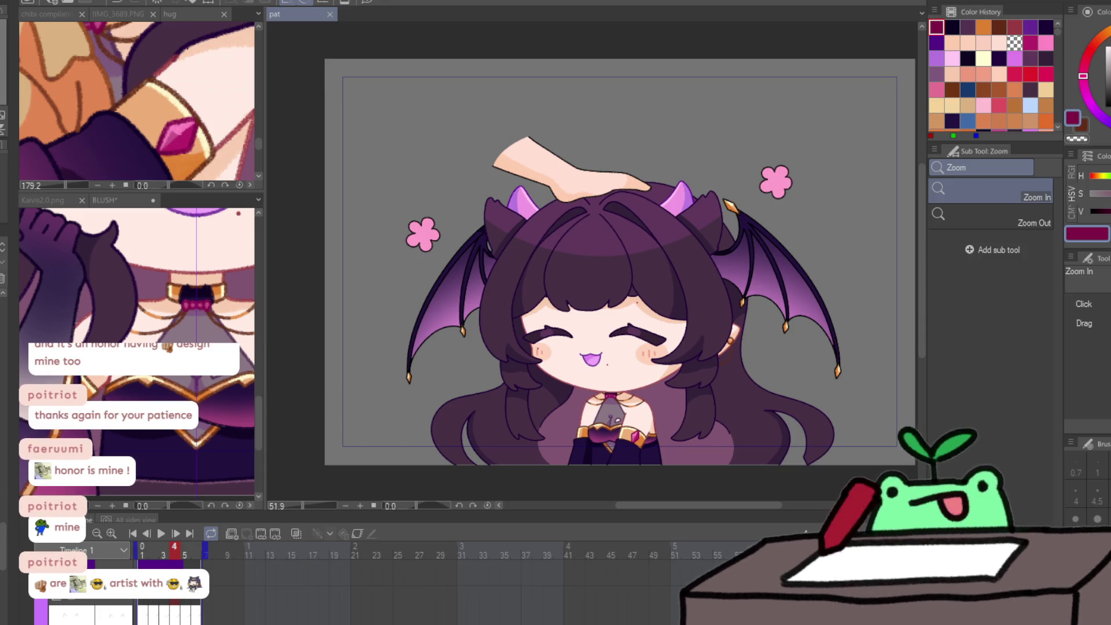
pyautogui.click(749, 133)
pyautogui.click(722, 222)
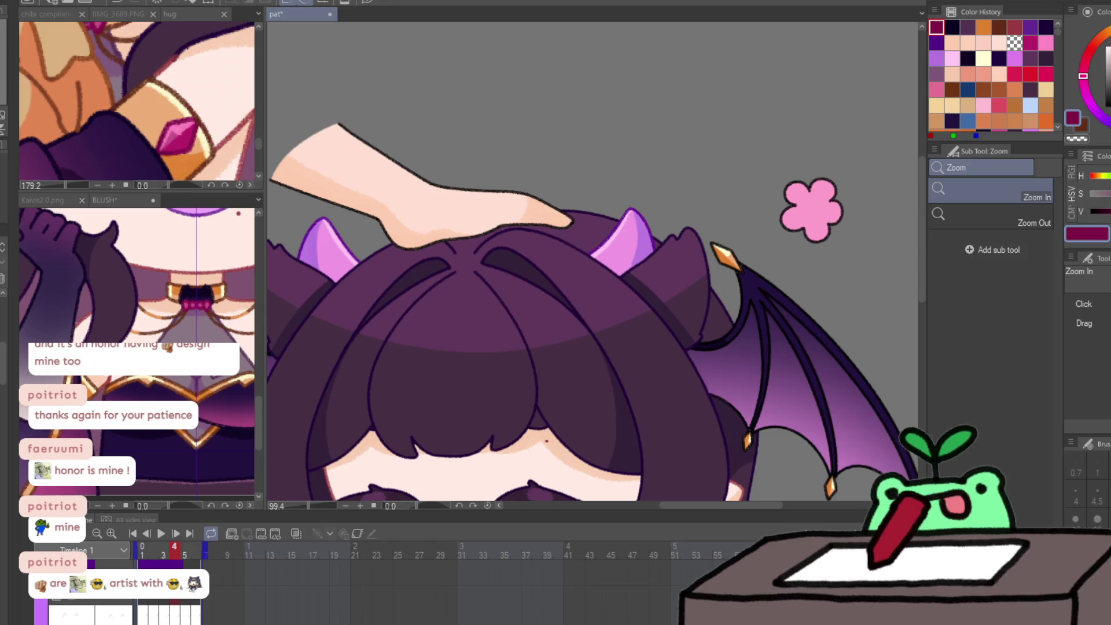
# Pick brown for G-pen 2, enlarge the brush, and advance two frames.
pyautogui.press('p')
pyautogui.click(984, 26)
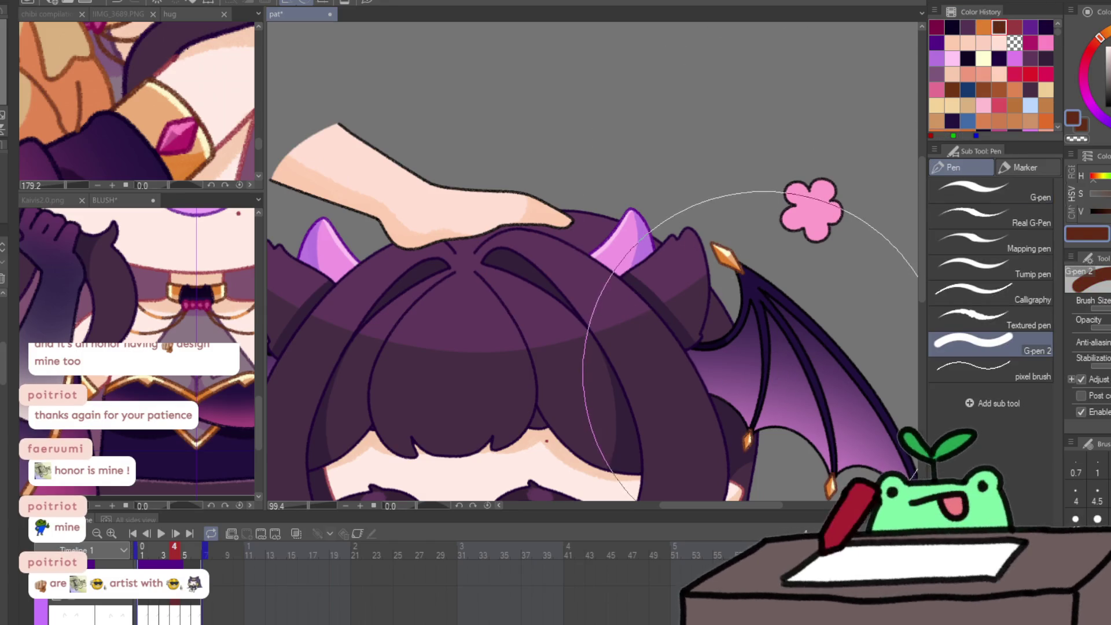
pyautogui.scroll(-2, 741, 306)
pyautogui.press(']')
pyautogui.press(']')
pyautogui.press(']')
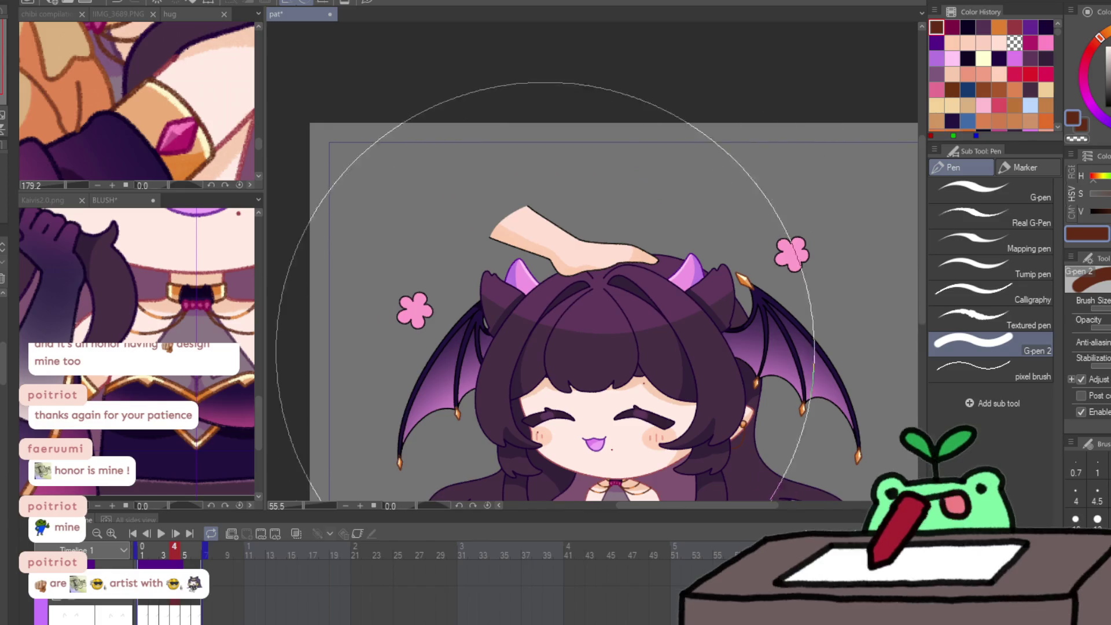
pyautogui.press(']')
pyautogui.press(']')
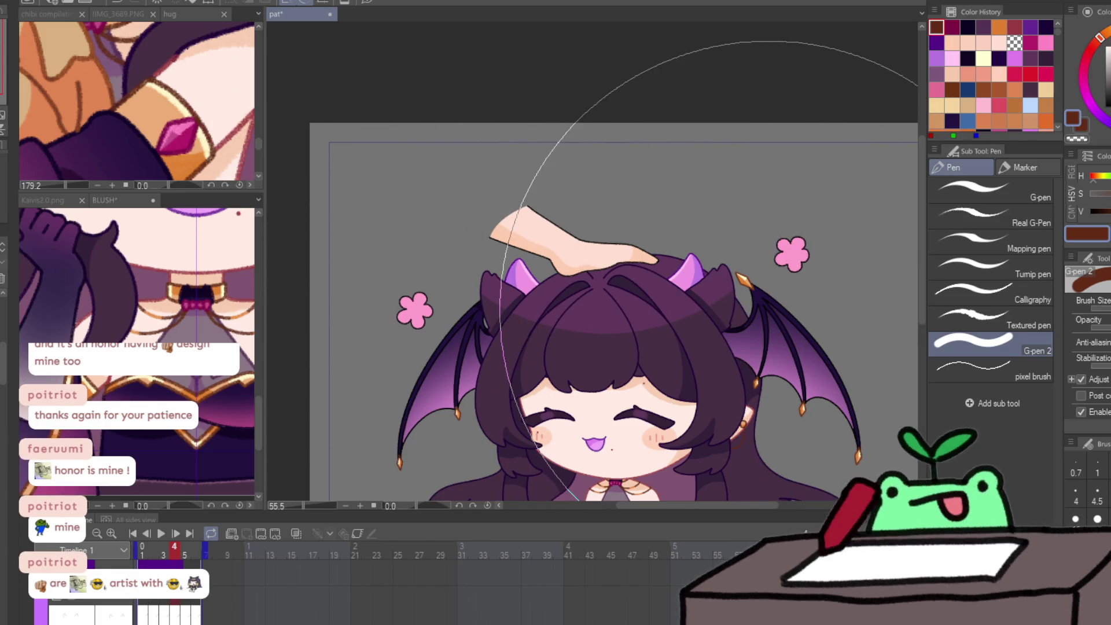
pyautogui.press('Right')
pyautogui.press('Right')
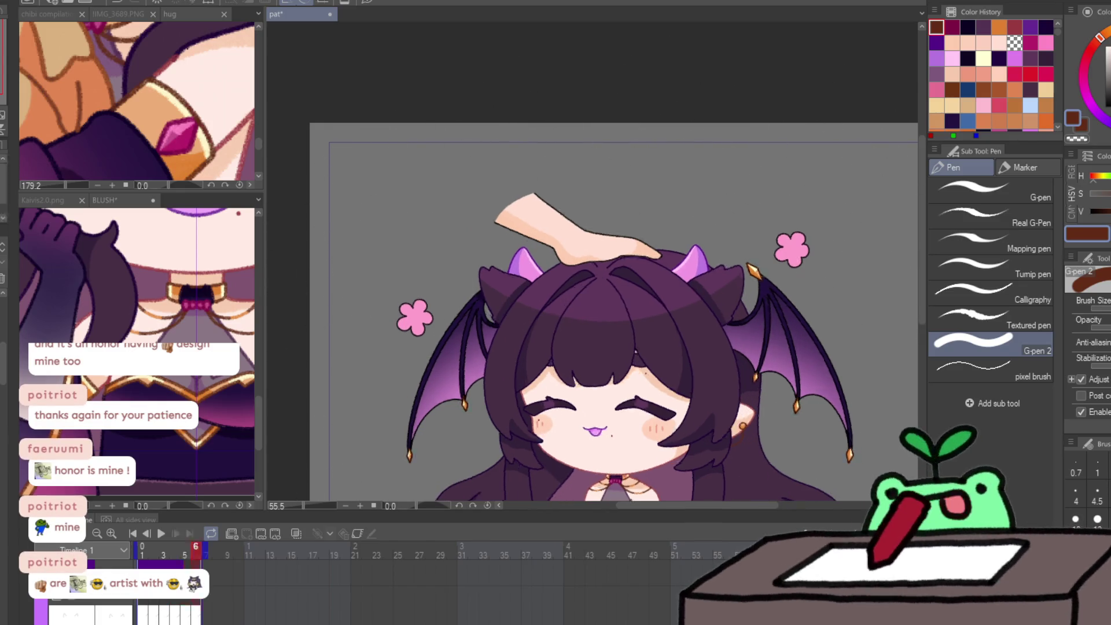
pyautogui.press('Right')
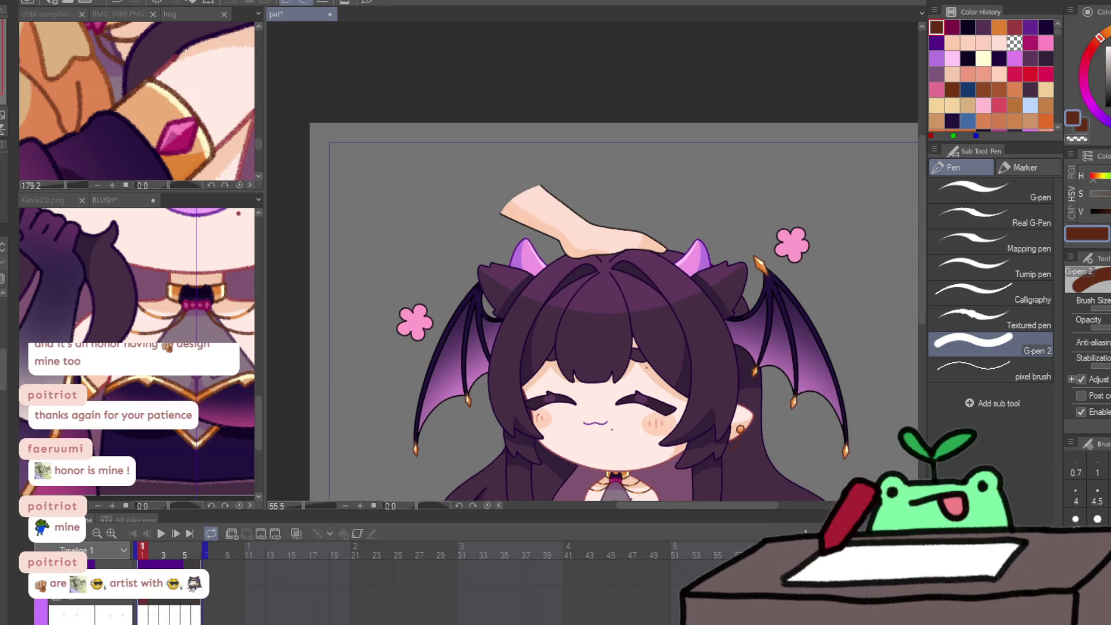
# Take dark navy from the BLUSH drawing, return to pat, and zoom in and out.
pyautogui.click(152, 338)
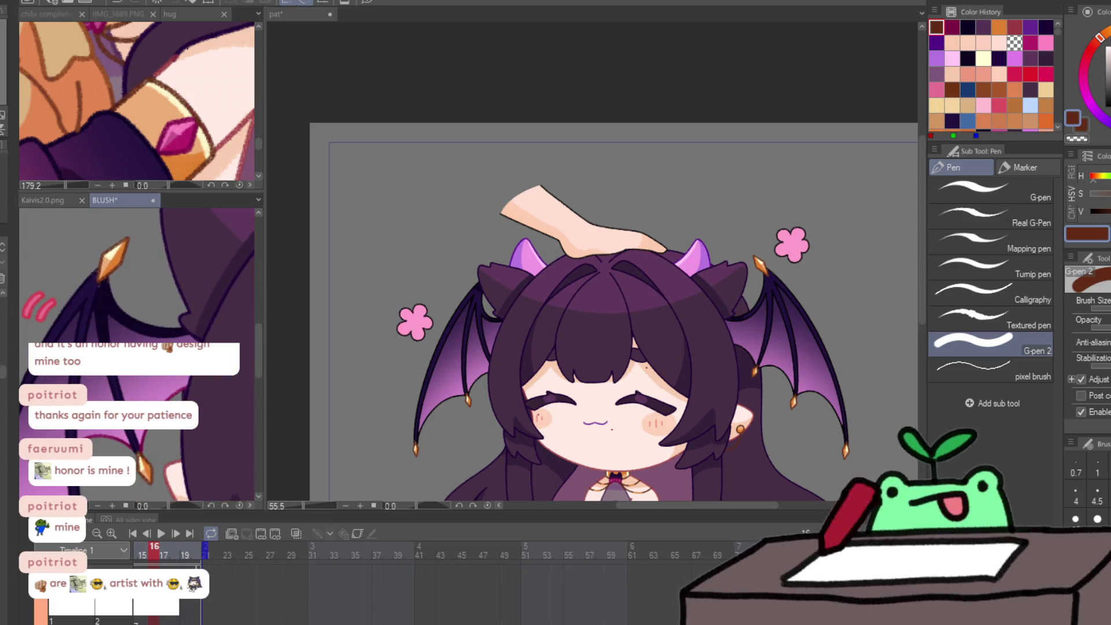
pyautogui.press('x')
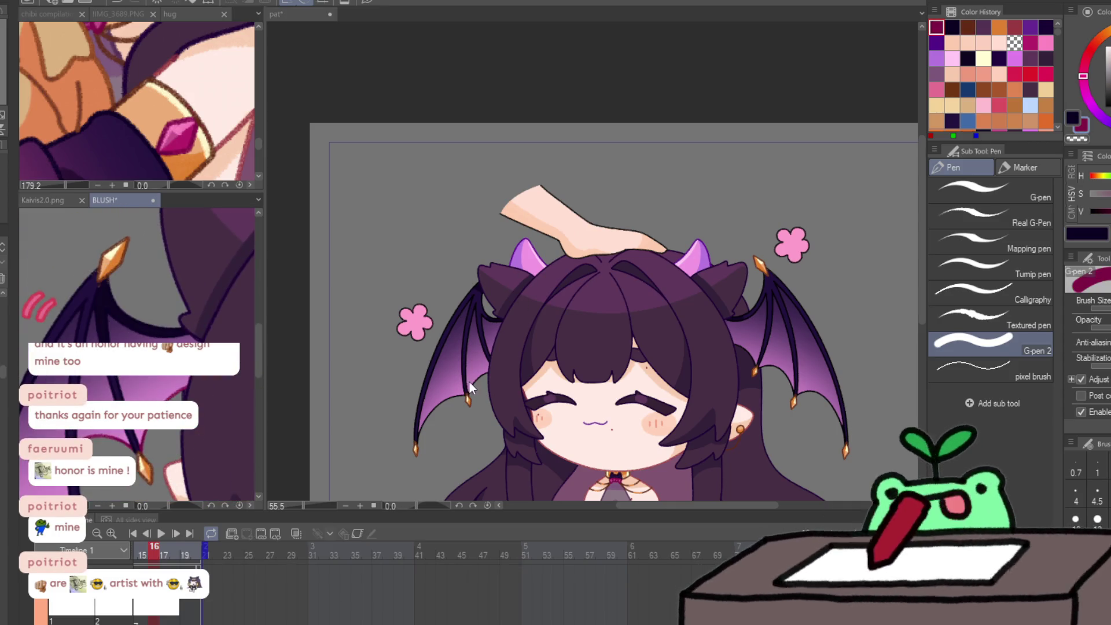
pyautogui.click(470, 382)
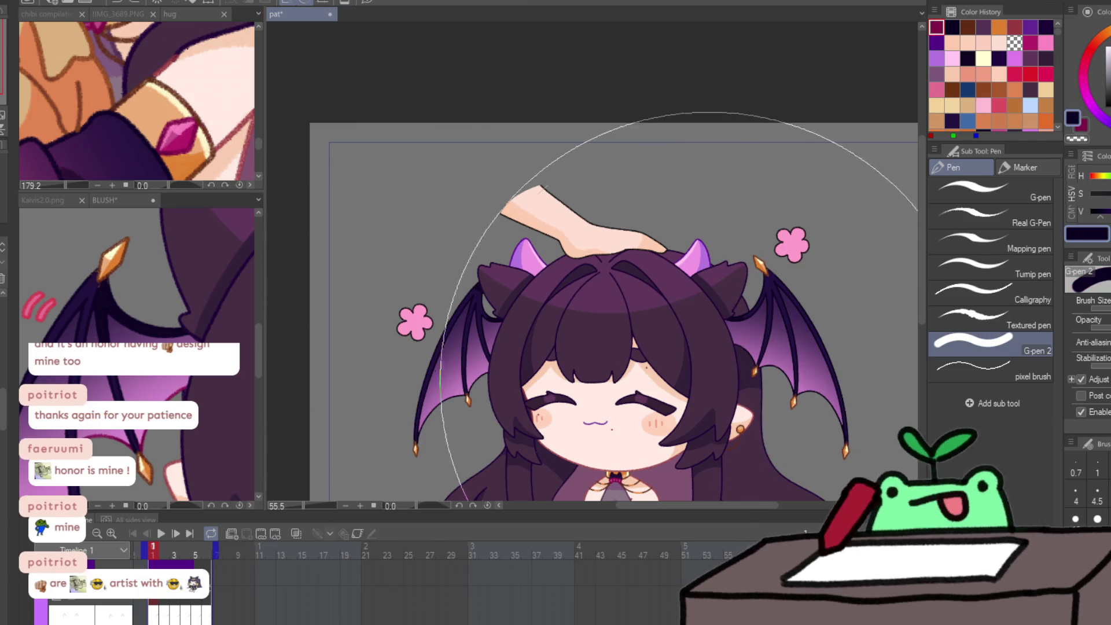
pyautogui.press('/')
pyautogui.click(447, 427)
pyautogui.keyDown('alt'); pyautogui.click(447, 427); pyautogui.keyUp('alt')
# Step through the remaining frames and zoom in on the left wing.
pyautogui.press('Right')
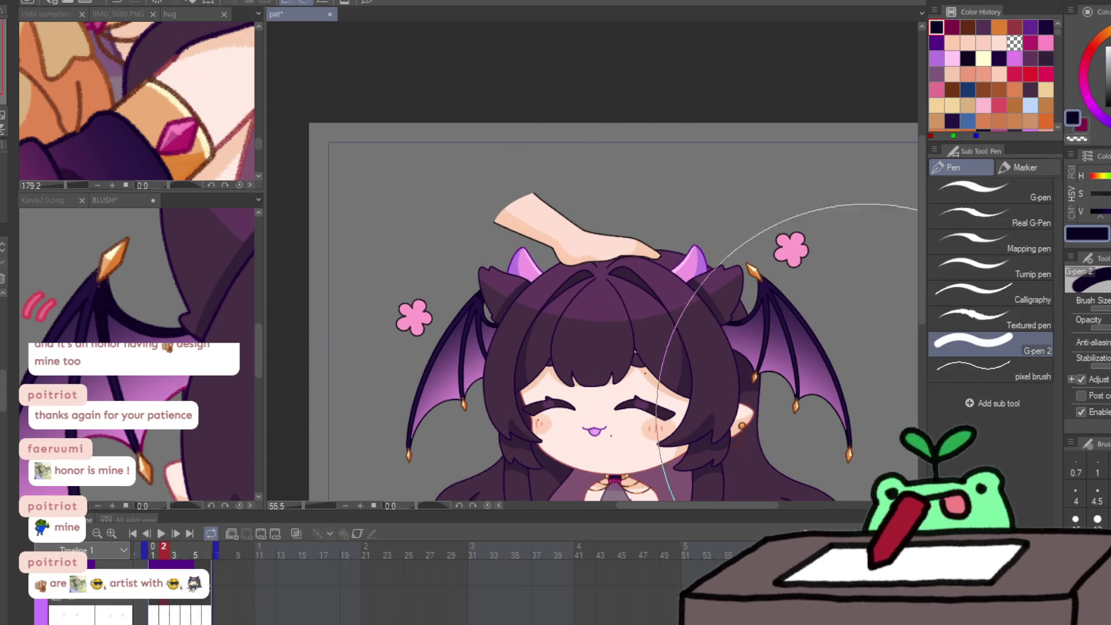
pyautogui.press('Right')
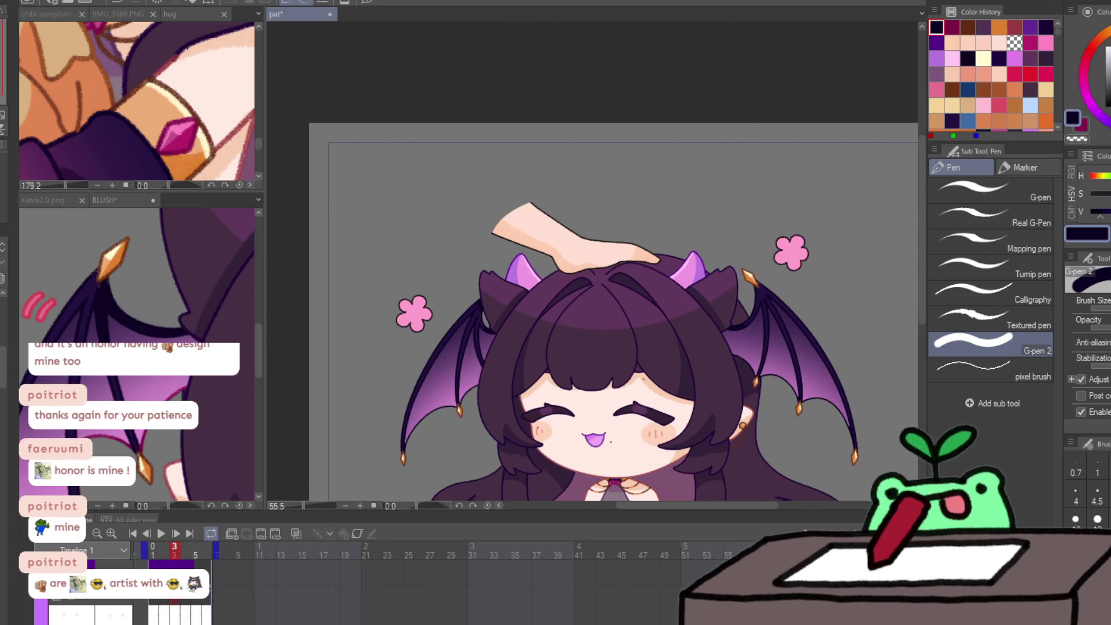
pyautogui.press('Right')
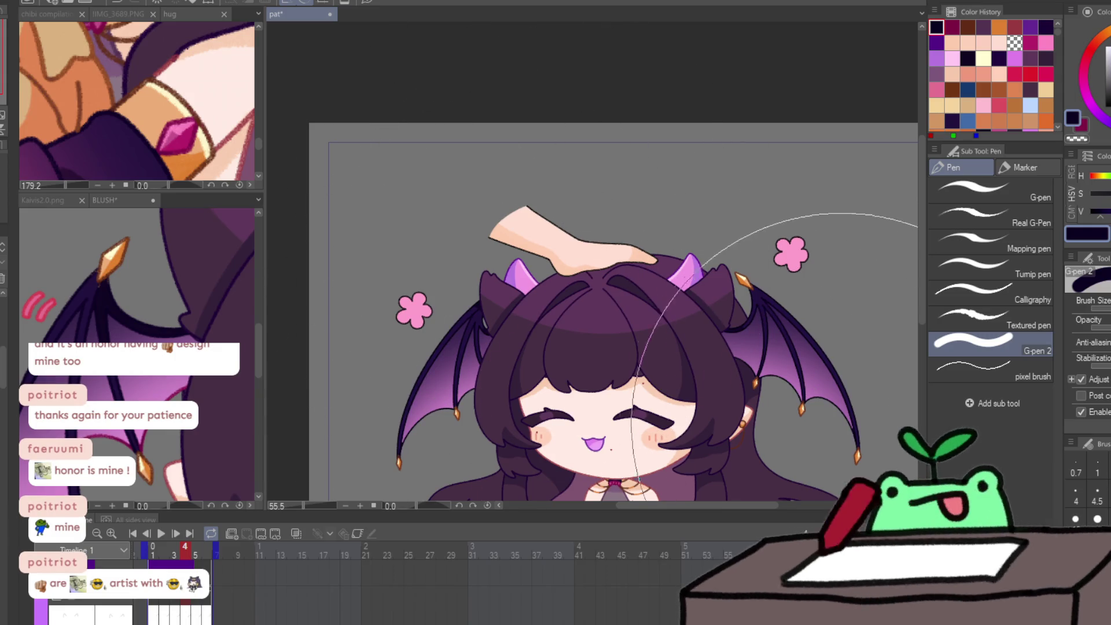
pyautogui.click(417, 288)
pyautogui.click(416, 288)
pyautogui.press('p')
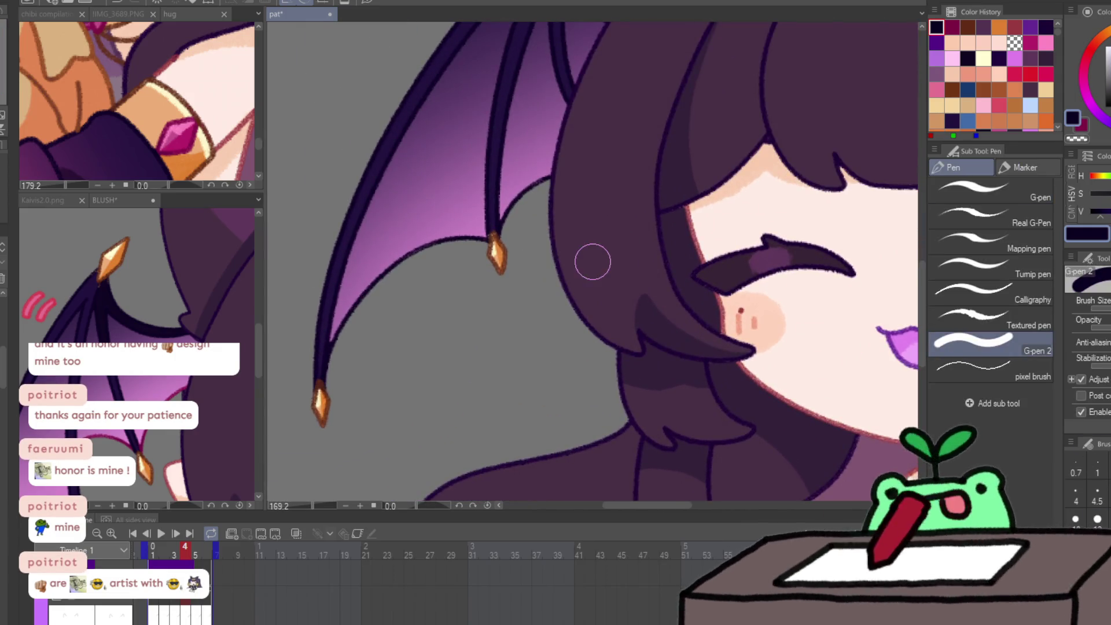
# Pick dark magenta and line the wing's inner membrane edge on the first two frames.
pyautogui.keyDown('alt'); pyautogui.click(365, 337); pyautogui.keyUp('alt')
pyautogui.moveTo(335, 343)
pyautogui.mouseDown()
pyautogui.moveTo(360, 300)
pyautogui.moveTo(491, 235)
pyautogui.mouseUp()
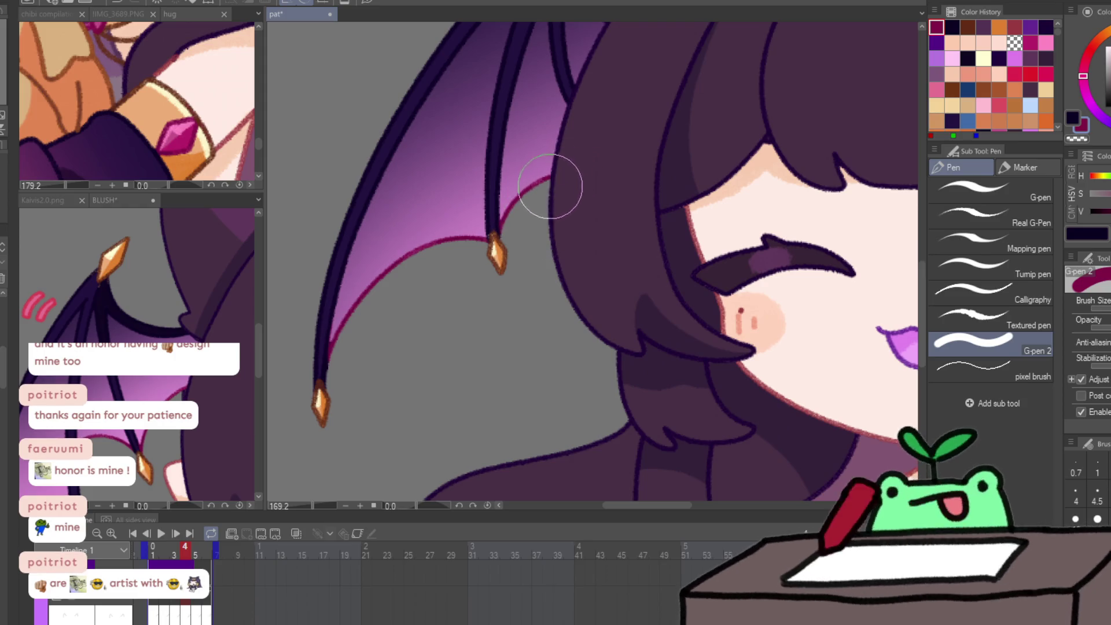
pyautogui.hotkey('ctrl', 'z')
pyautogui.moveTo(364, 345)
pyautogui.mouseDown()
pyautogui.moveTo(411, 268)
pyautogui.moveTo(535, 214)
pyautogui.mouseUp()
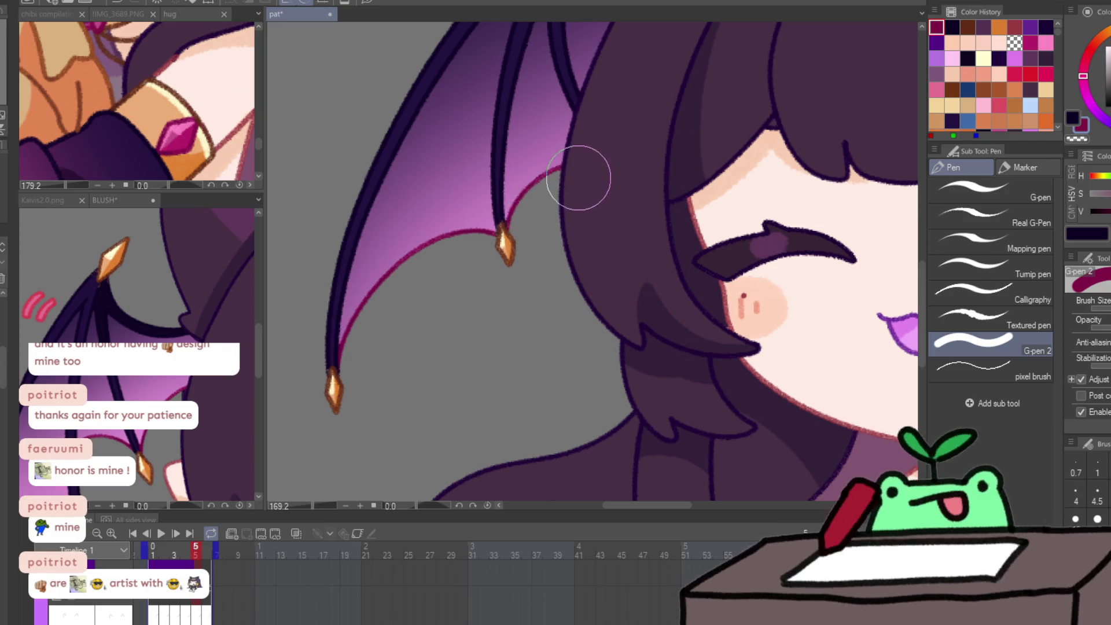
pyautogui.press('Right')
pyautogui.moveTo(509, 207); pyautogui.dragTo(400, 303)
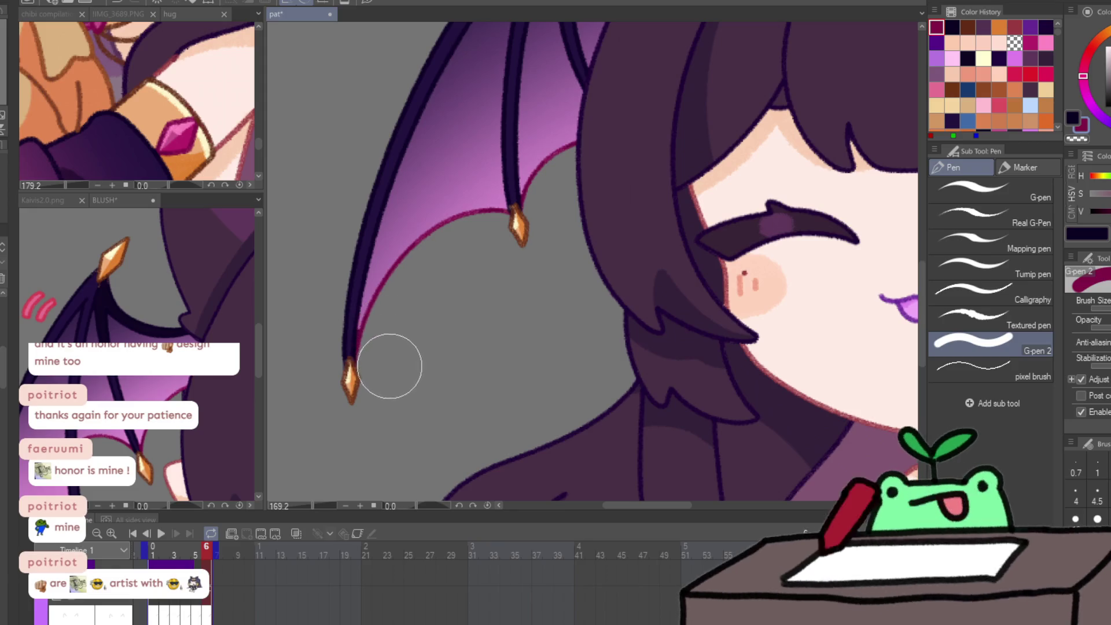
pyautogui.press('.')
pyautogui.moveTo(450, 230)
pyautogui.mouseDown()
pyautogui.moveTo(518, 197)
pyautogui.moveTo(585, 130)
pyautogui.mouseUp()
# Flip the canvas horizontally and draw magenta arcs along the membrane edges on frame 1.
pyautogui.press('.')
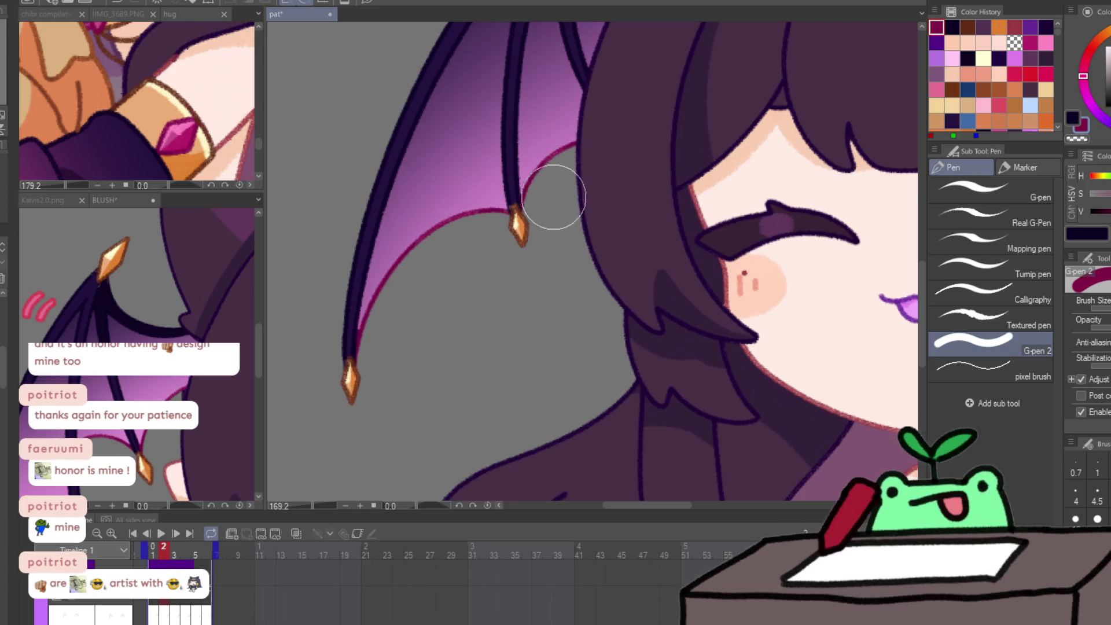
pyautogui.press('.')
pyautogui.press(',')
pyautogui.press(',')
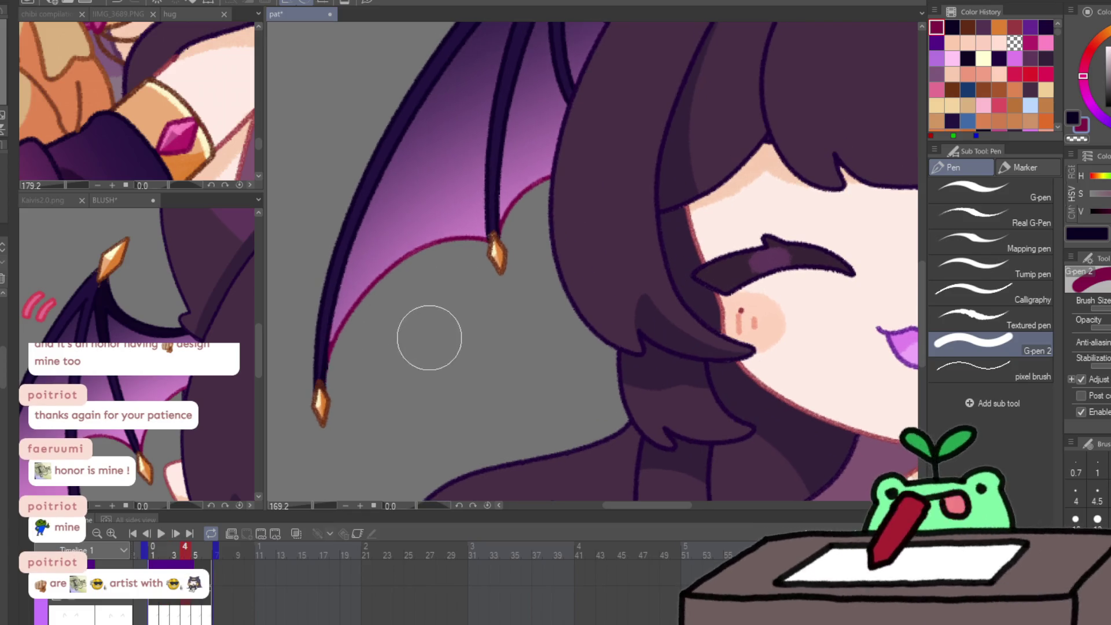
pyautogui.moveTo(523, 318)
pyautogui.mouseDown()
pyautogui.moveTo(338, 206)
pyautogui.moveTo(645, 193)
pyautogui.moveTo(658, 280)
pyautogui.moveTo(501, 228)
pyautogui.mouseUp()
pyautogui.press('h')
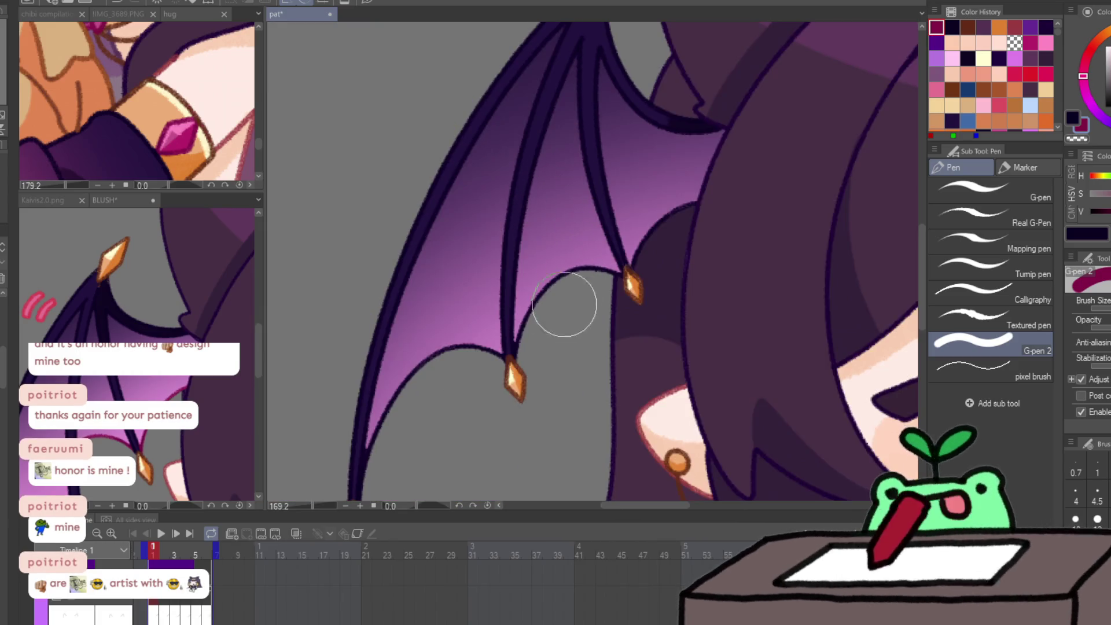
pyautogui.moveTo(515, 353)
pyautogui.mouseDown()
pyautogui.moveTo(571, 290)
pyautogui.moveTo(672, 248)
pyautogui.moveTo(665, 241)
pyautogui.moveTo(712, 197)
pyautogui.mouseUp()
pyautogui.moveTo(503, 354)
pyautogui.mouseDown()
pyautogui.moveTo(447, 364)
pyautogui.moveTo(365, 456)
pyautogui.mouseUp()
pyautogui.moveTo(414, 415); pyautogui.dragTo(484, 305)
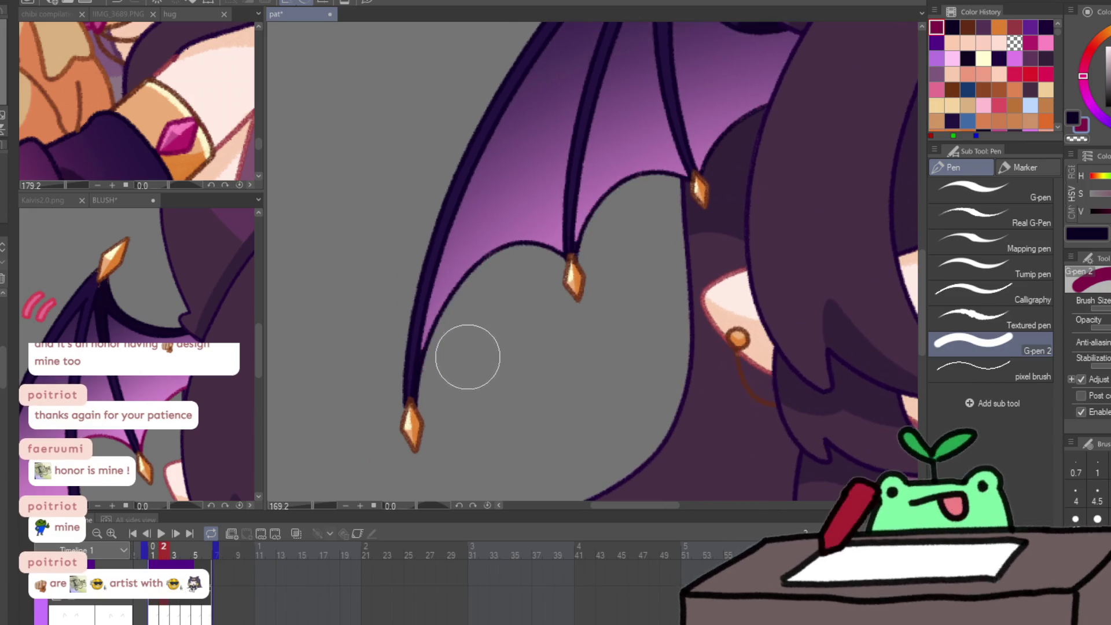
# Line the wing membrane edges in magenta on frames 2, 3 and 4.
pyautogui.hotkey('ctrl', 'Right')
pyautogui.moveTo(449, 380)
pyautogui.mouseDown()
pyautogui.moveTo(489, 280)
pyautogui.moveTo(613, 244)
pyautogui.moveTo(643, 193)
pyautogui.moveTo(668, 198)
pyautogui.moveTo(764, 122)
pyautogui.mouseUp()
pyautogui.hotkey('ctrl', 'Right')
pyautogui.moveTo(683, 187)
pyautogui.mouseDown()
pyautogui.moveTo(622, 214)
pyautogui.moveTo(585, 272)
pyautogui.moveTo(528, 275)
pyautogui.moveTo(513, 265)
pyautogui.mouseUp()
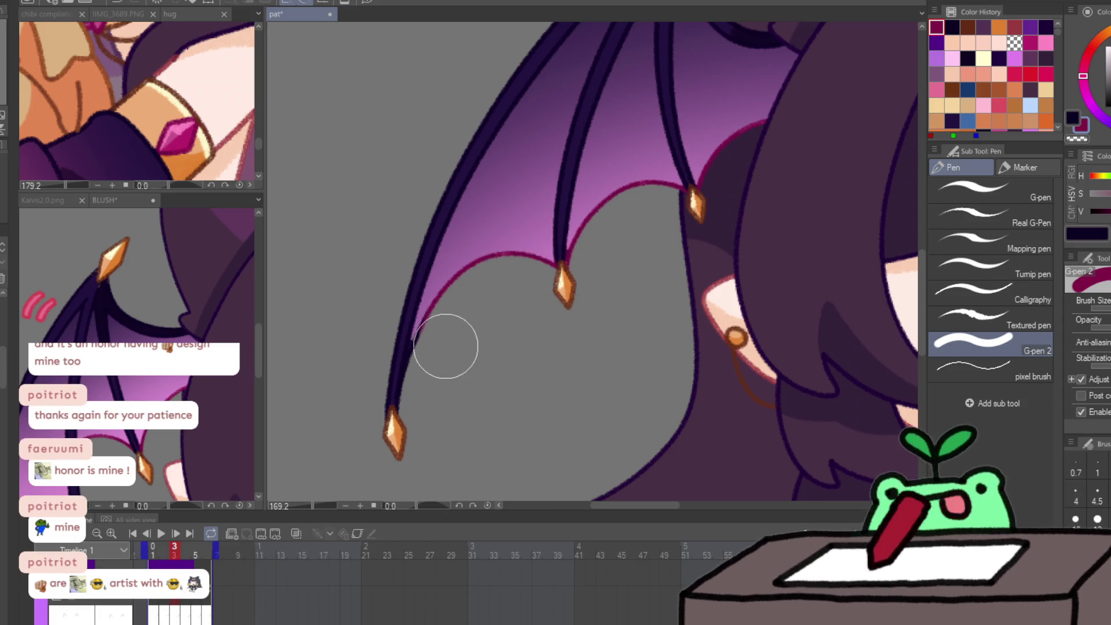
pyautogui.hotkey('ctrl', 'Right')
pyautogui.moveTo(401, 350)
pyautogui.mouseDown()
pyautogui.moveTo(459, 297)
pyautogui.moveTo(590, 251)
pyautogui.moveTo(610, 218)
pyautogui.moveTo(664, 209)
pyautogui.moveTo(727, 168)
pyautogui.moveTo(767, 121)
pyautogui.mouseUp()
# Move to frame 5, play the animation and recentre the whole character.
pyautogui.hotkey('ctrl', 'Right')
pyautogui.press('space')
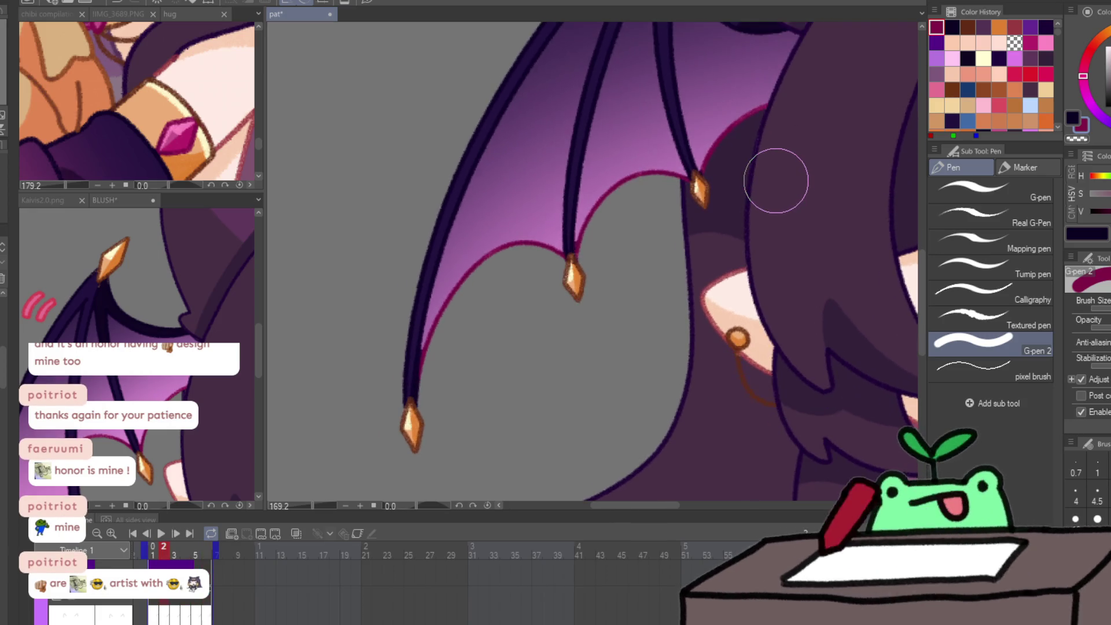
pyautogui.scroll(-5, 568, 310)
pyautogui.moveTo(718, 298); pyautogui.dragTo(559, 336)
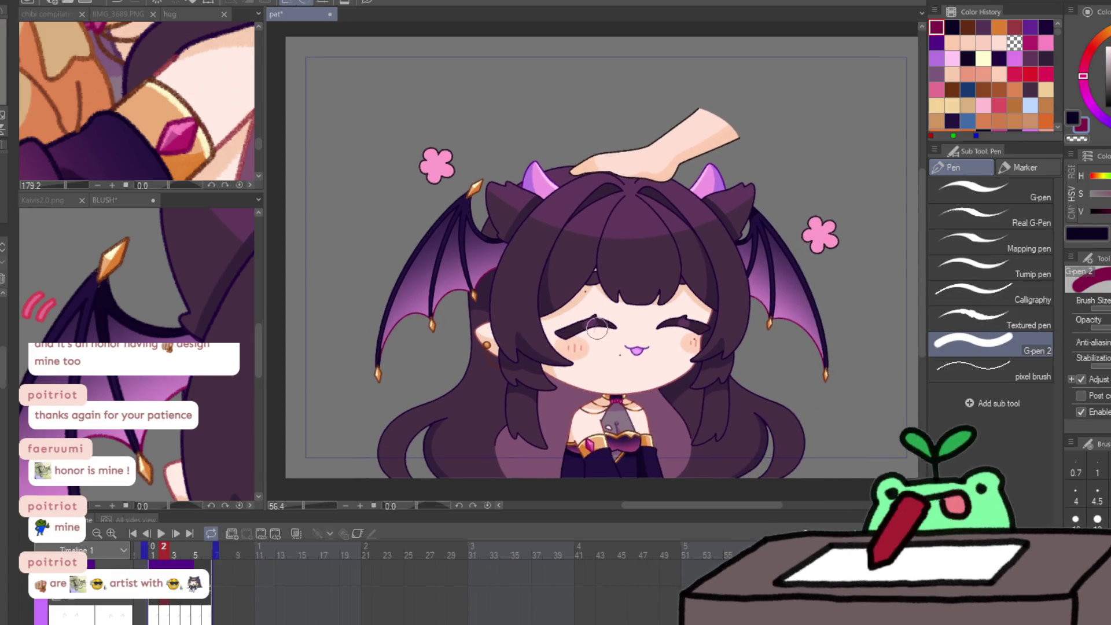
# Return to the pen and pick the skin peach swatch.
pyautogui.press('g')
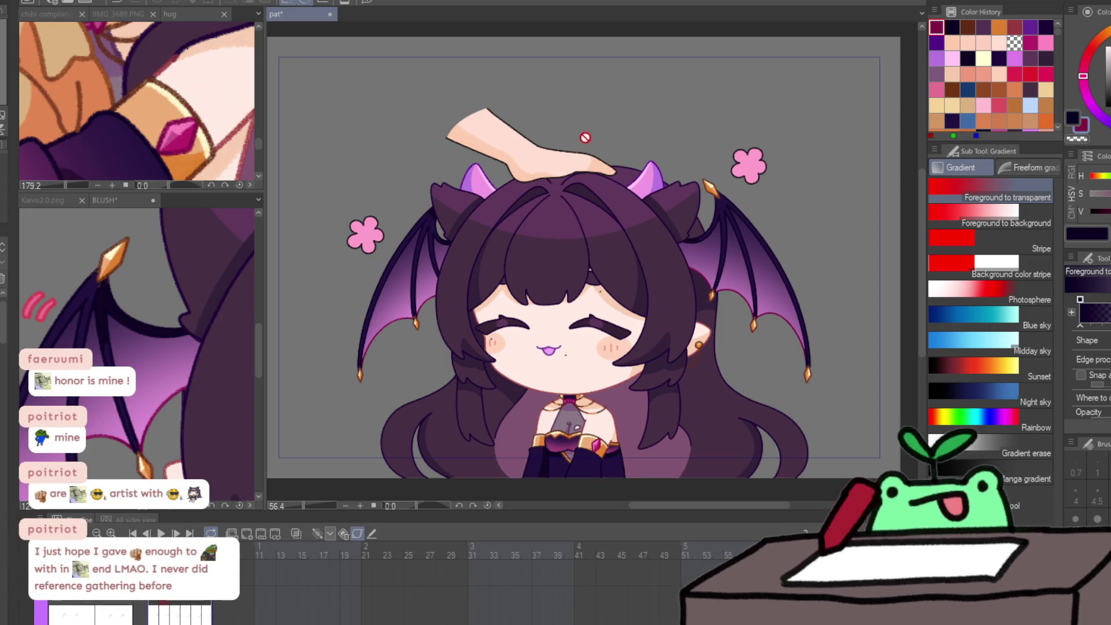
pyautogui.scroll(3, 567, 146)
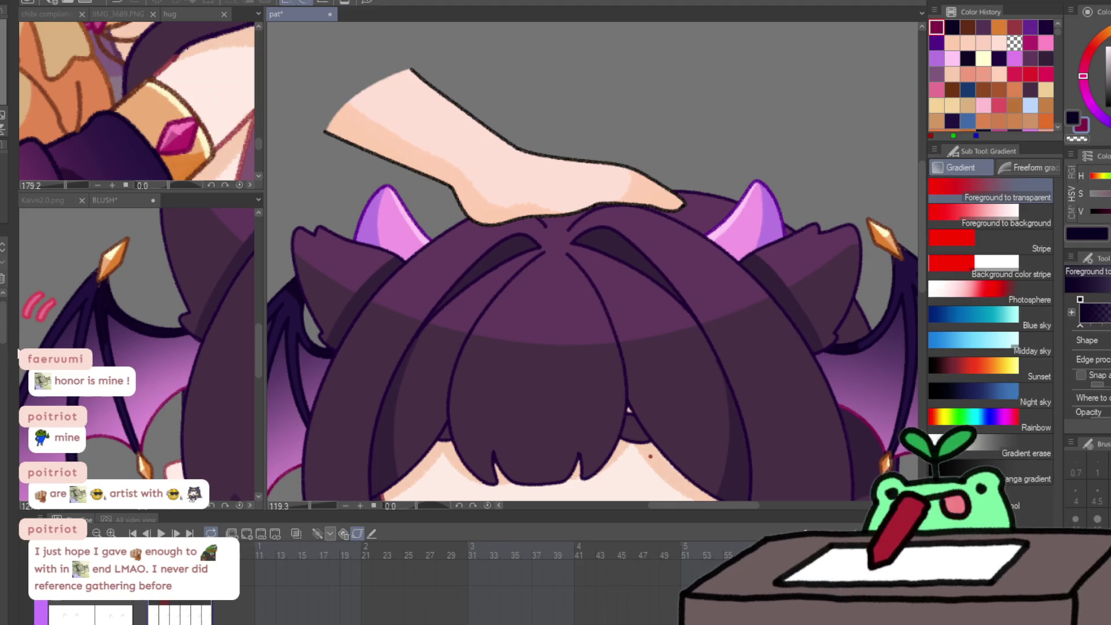
pyautogui.press('p')
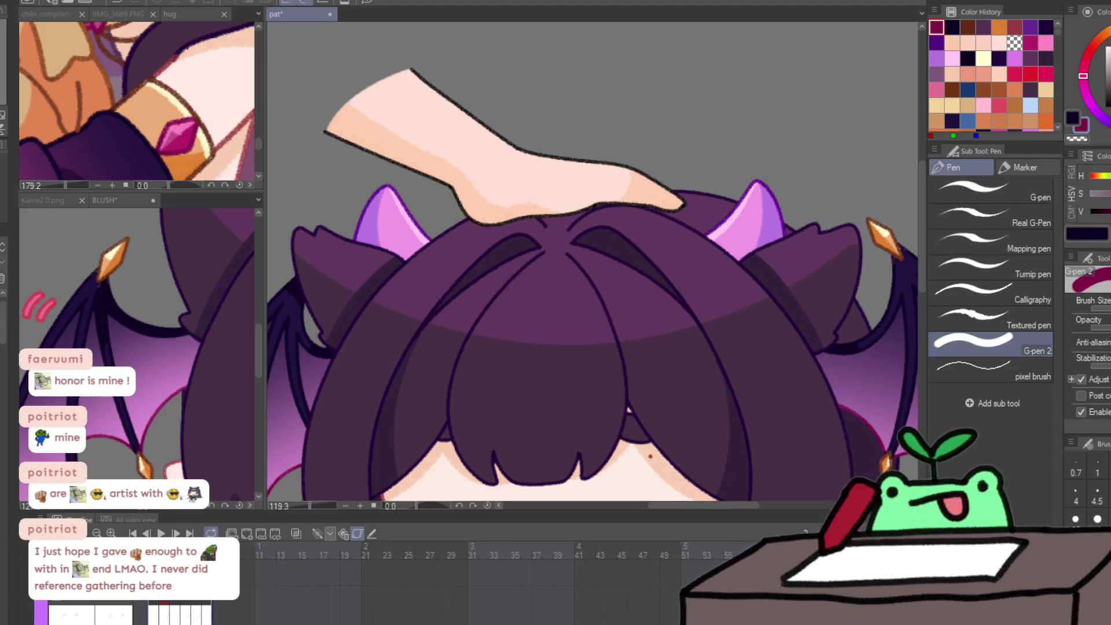
pyautogui.press('c')
pyautogui.keyDown('alt'); pyautogui.click(640, 189); pyautogui.keyUp('alt')
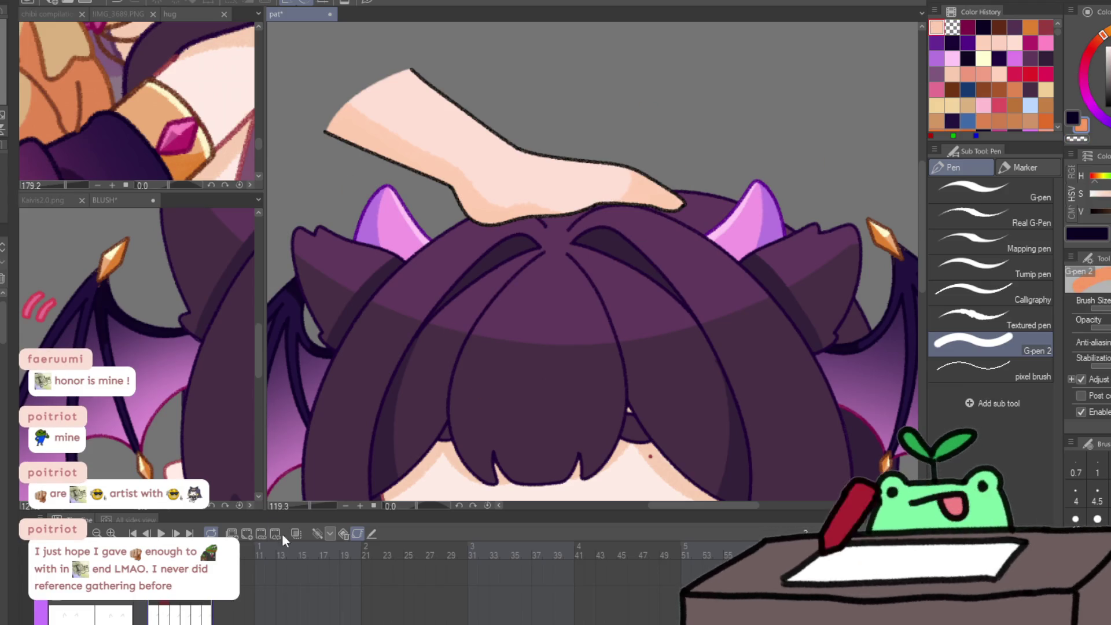
# With onion skin on, repaint the patting hand's black outline in orange, then turn onion skin off.
pyautogui.click(372, 533)
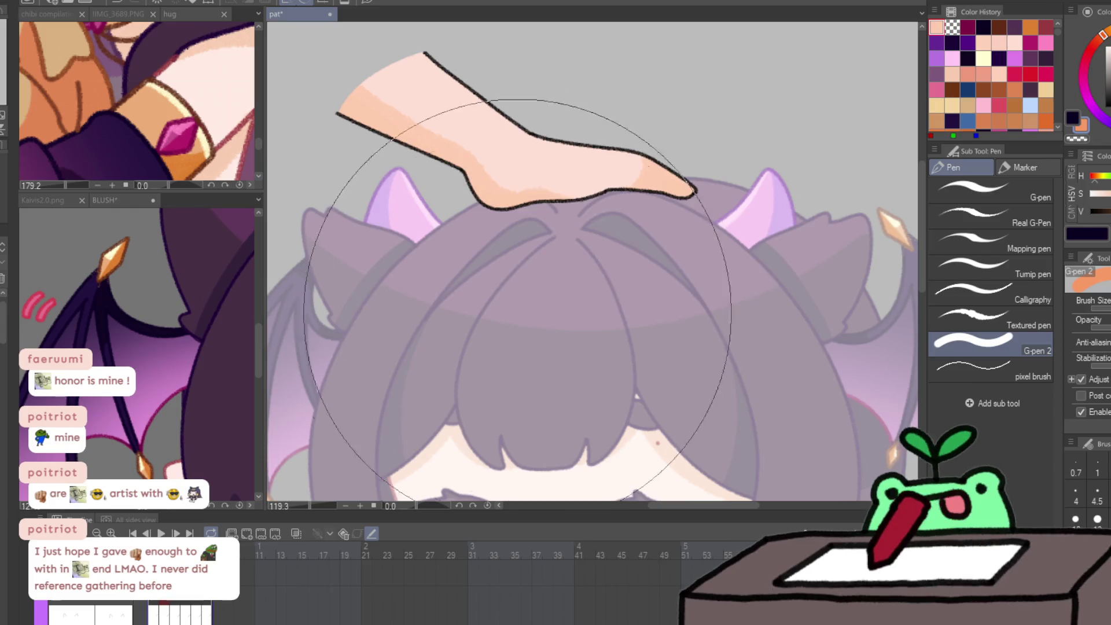
pyautogui.moveTo(510, 179); pyautogui.dragTo(530, 207)
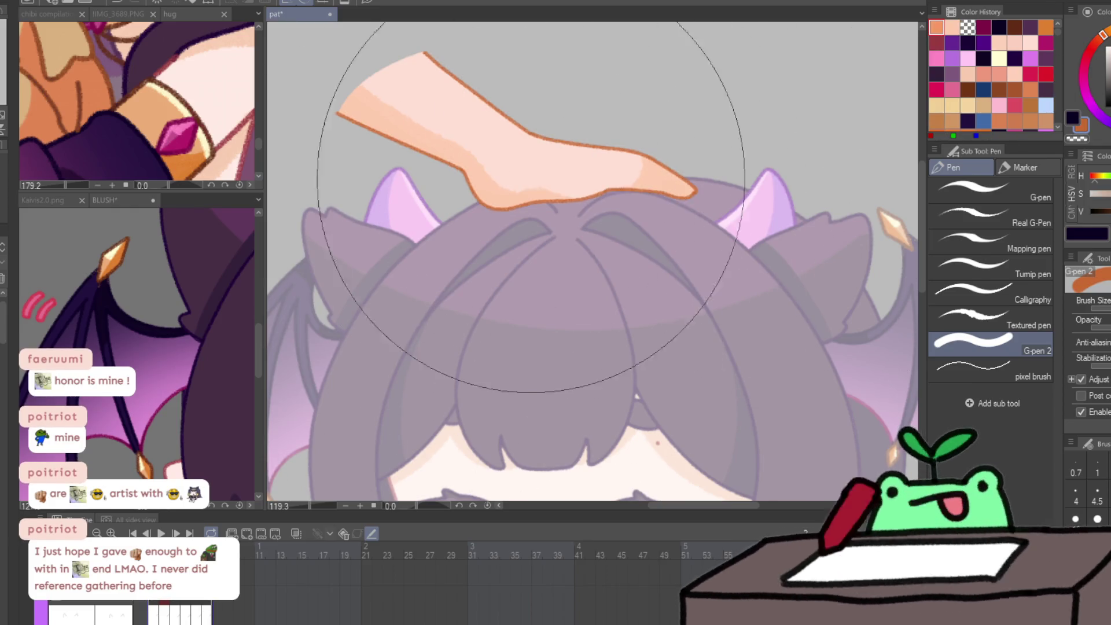
pyautogui.click(372, 533)
pyautogui.hotkey('ctrl', 'space')
pyautogui.scroll(-5, 486, 339)
pyautogui.scroll(3, 446, 447)
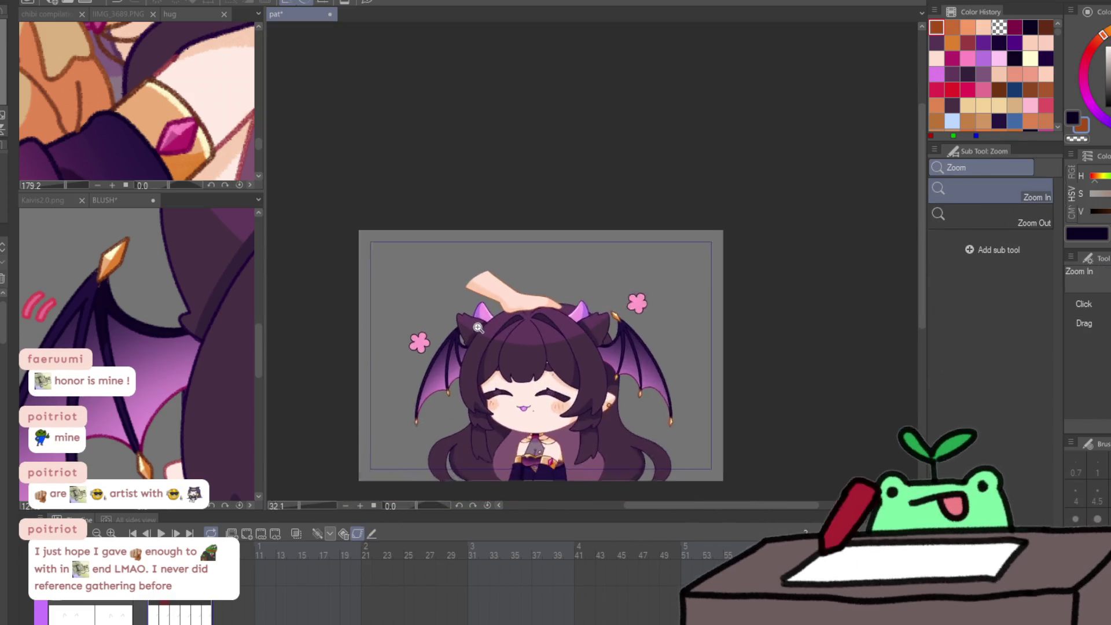
# Turn on onion skin, play the pat animation, then stop playback.
pyautogui.click(372, 533)
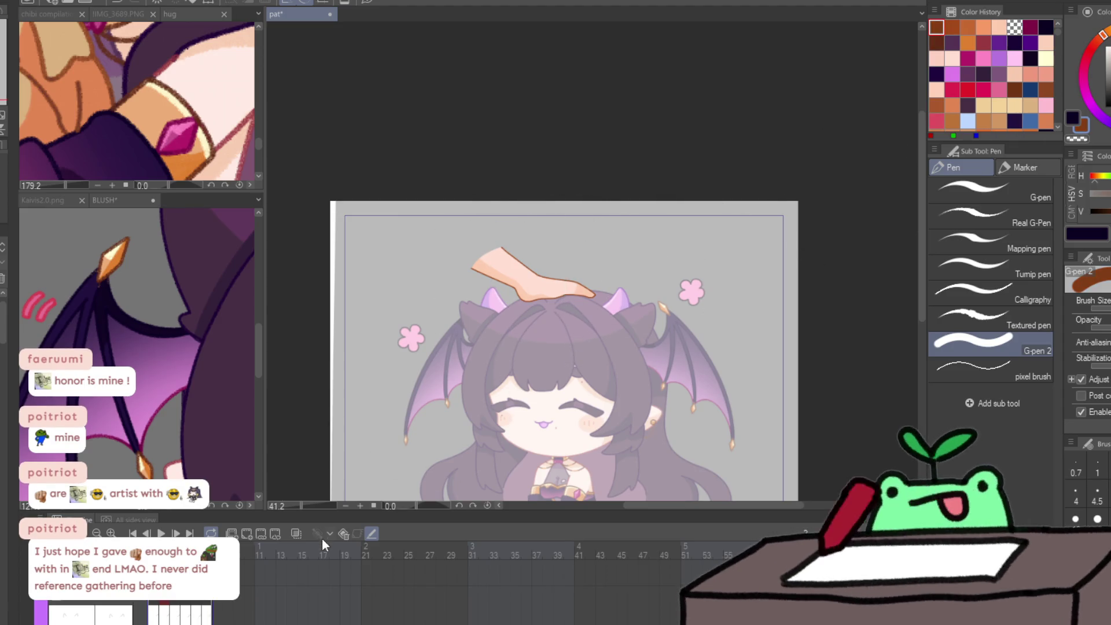
pyautogui.click(161, 533)
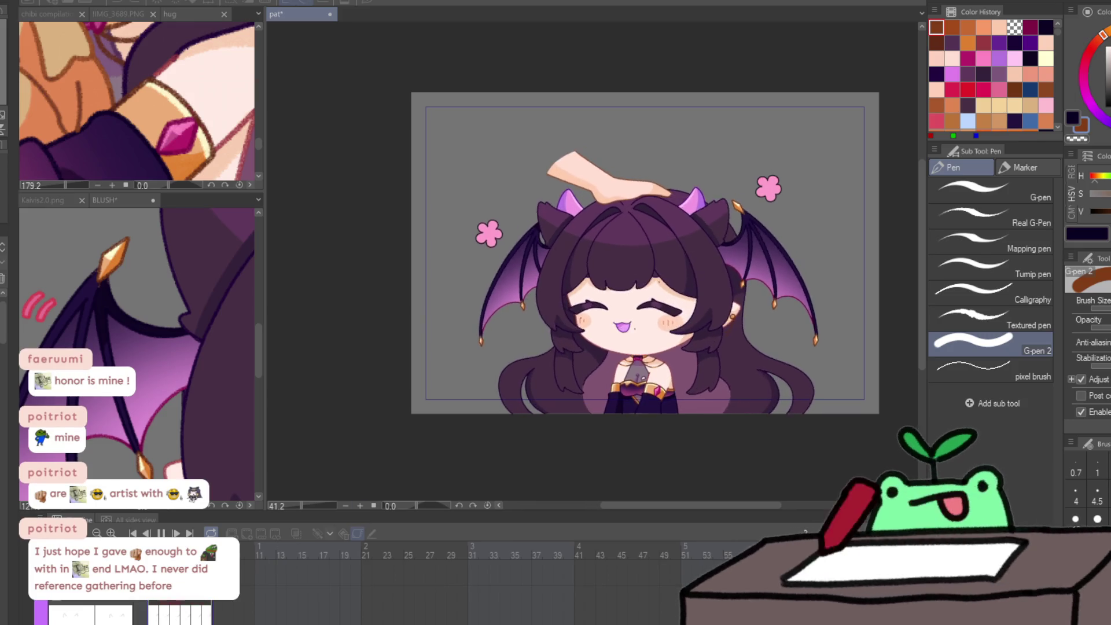
pyautogui.press('space')
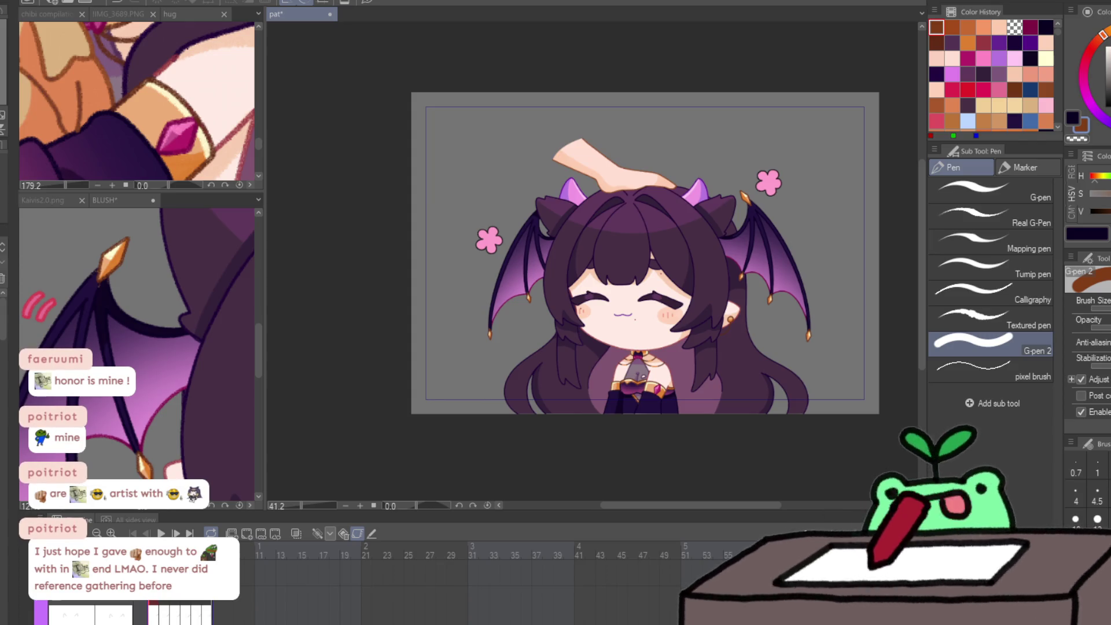
# Pick a pink-red colour, toggle onion skin, replay the animation and recentre the view.
pyautogui.click(984, 90)
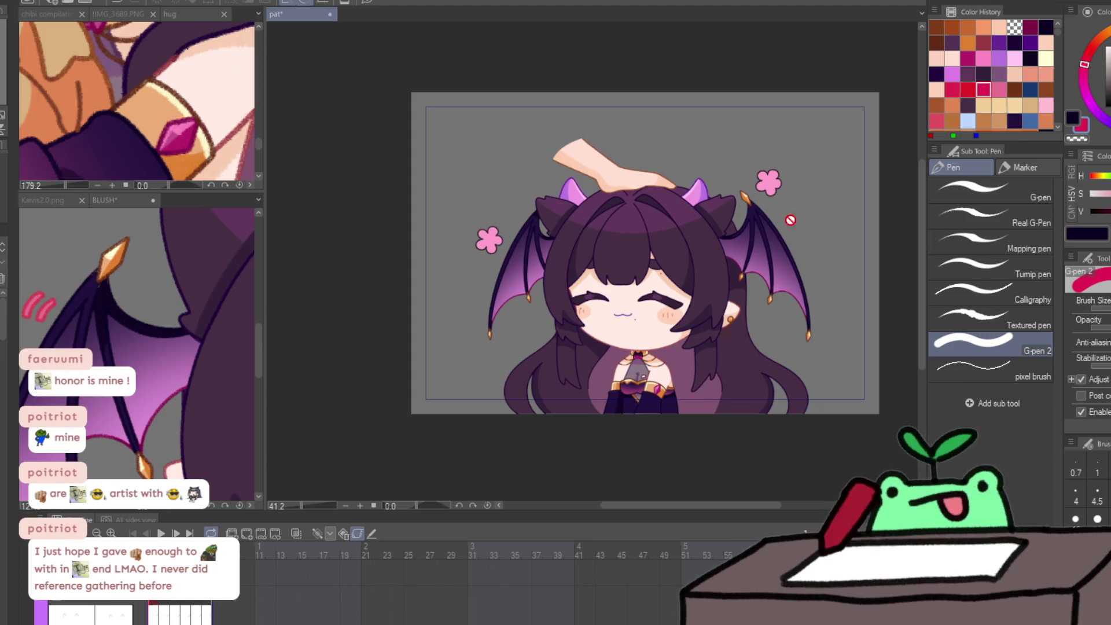
pyautogui.hotkey('ctrl', 'shift', 'n')
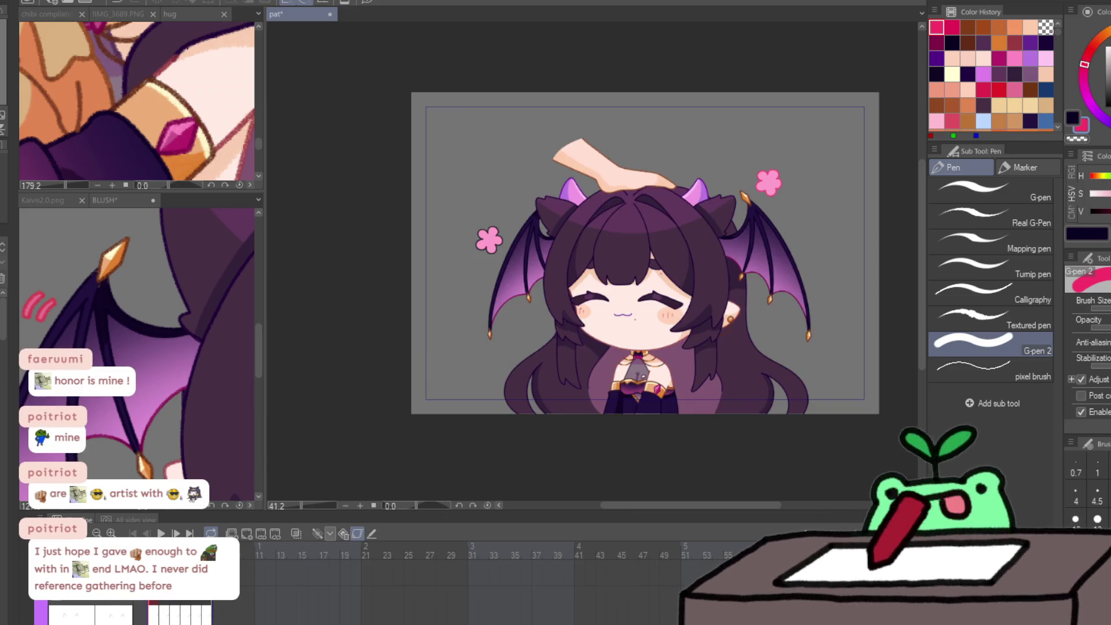
pyautogui.click(161, 533)
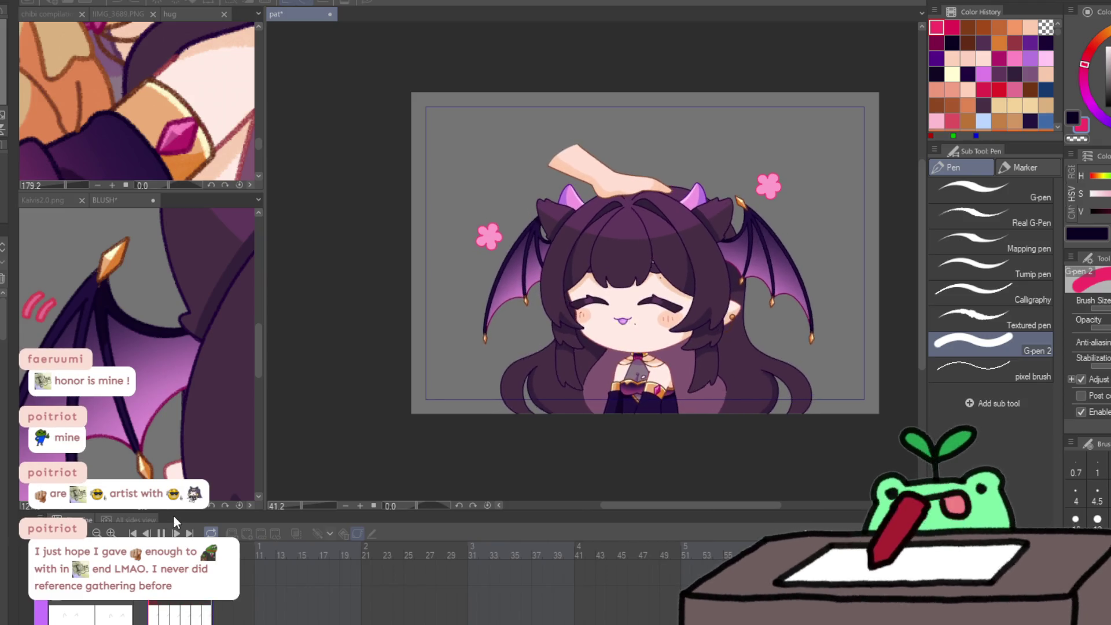
pyautogui.moveTo(729, 443); pyautogui.dragTo(651, 451)
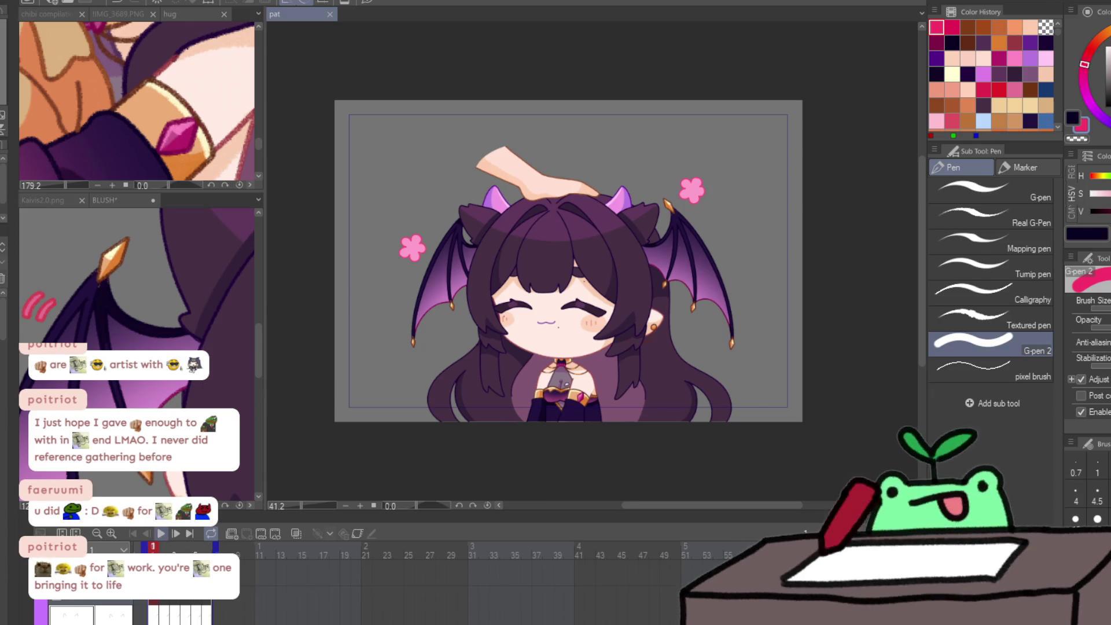
# Play the animation, check the Kaivis2.0.png reference, and sample the earring's orange.
pyautogui.click(162, 533)
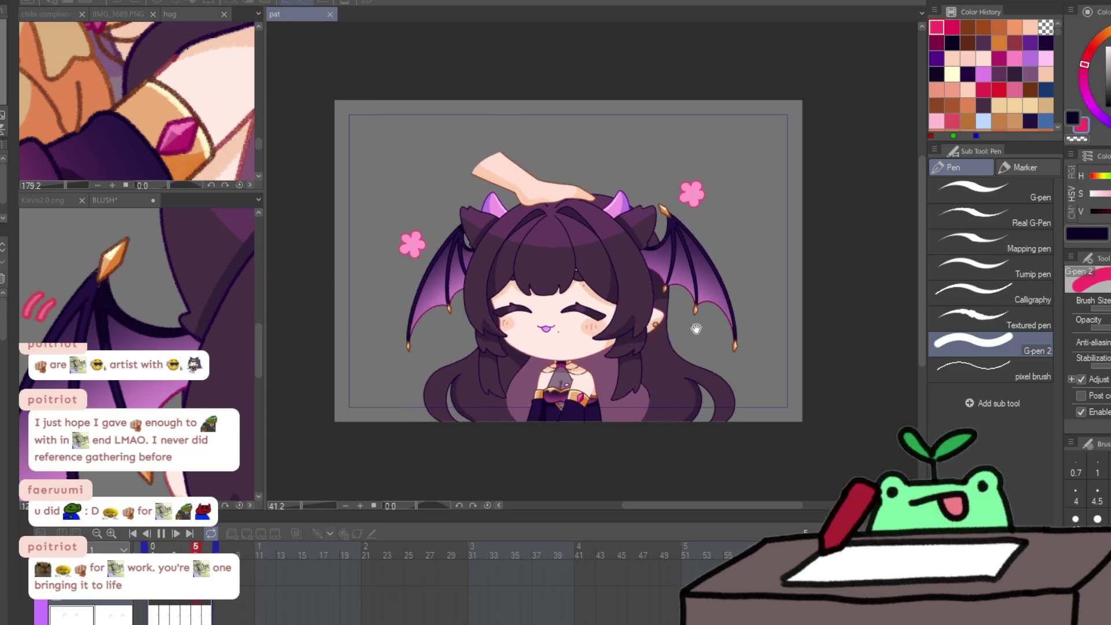
pyautogui.scroll(1, 513, 289)
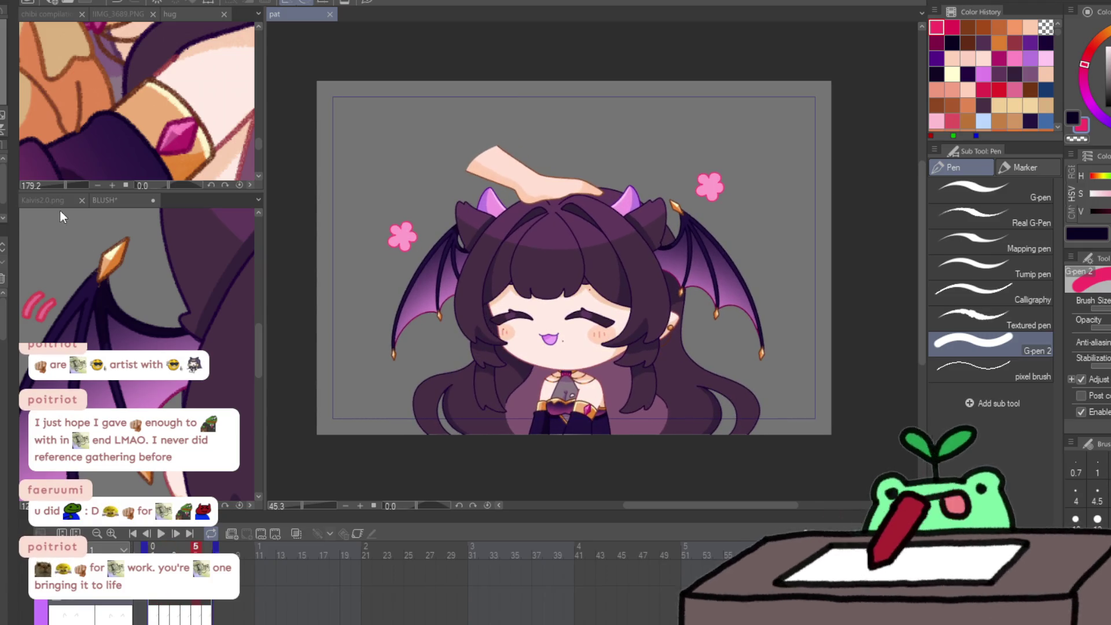
pyautogui.click(51, 196)
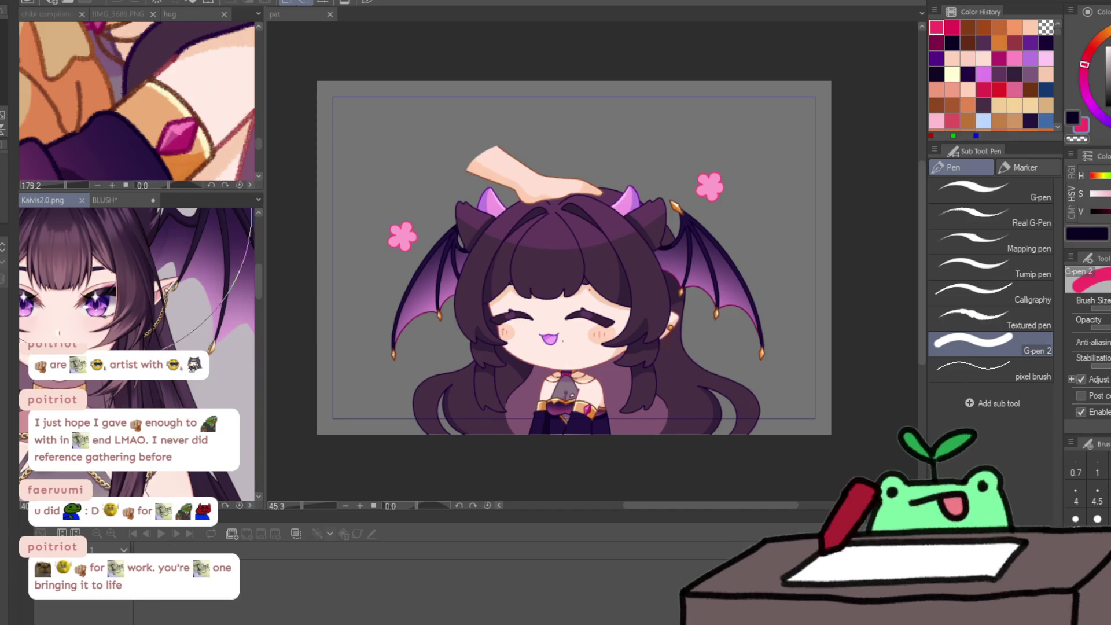
pyautogui.click(106, 203)
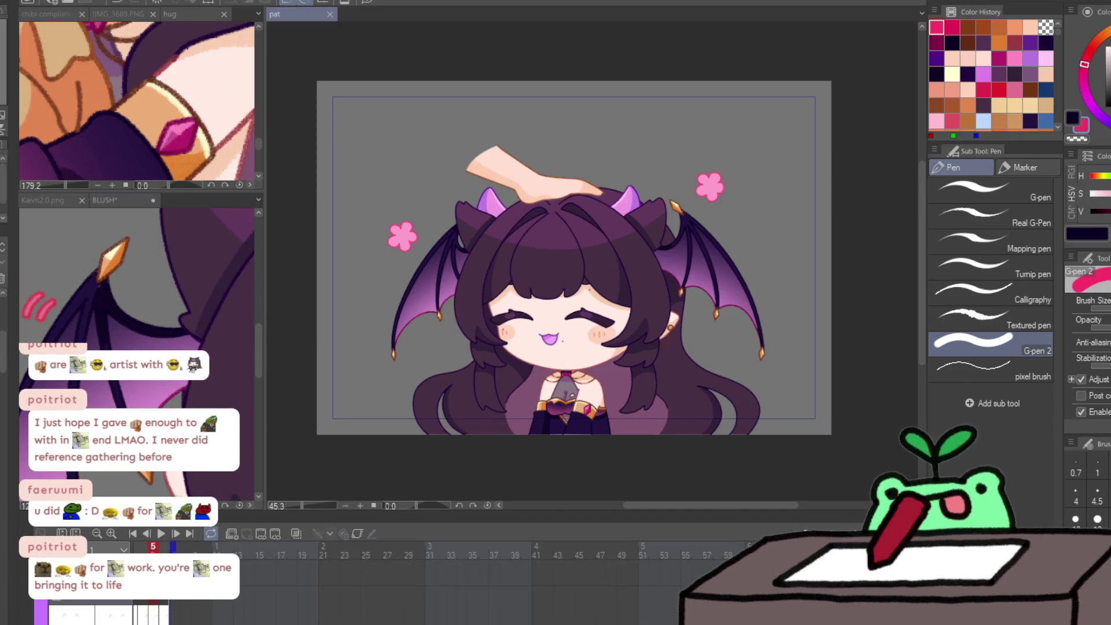
pyautogui.scroll(5, 734, 334)
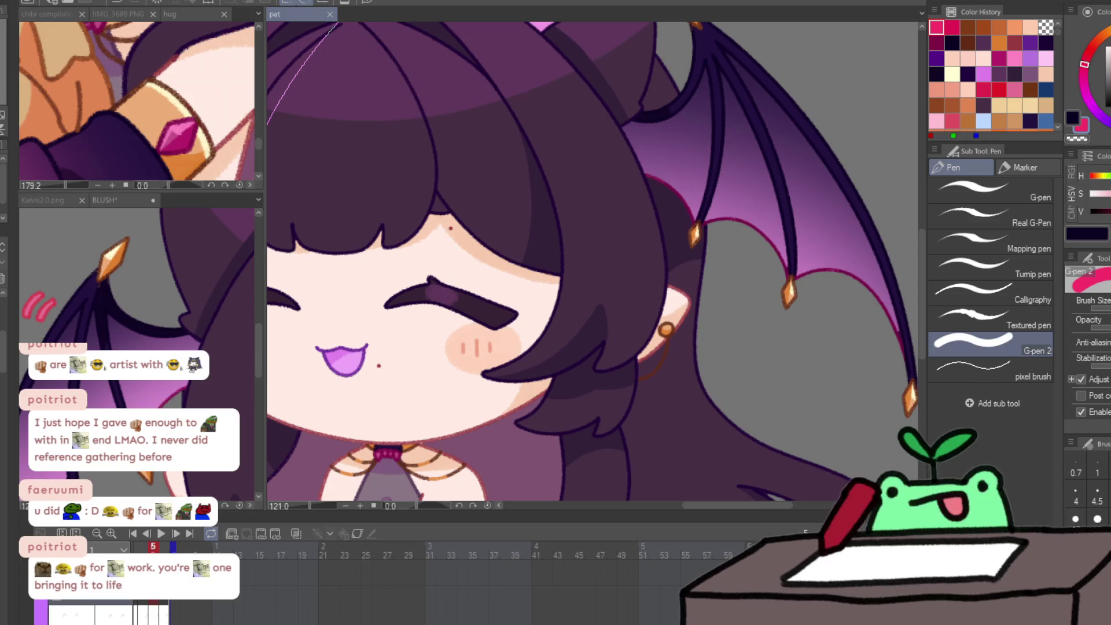
pyautogui.press('c')
pyautogui.keyDown('alt'); pyautogui.click(667, 329); pyautogui.keyUp('alt')
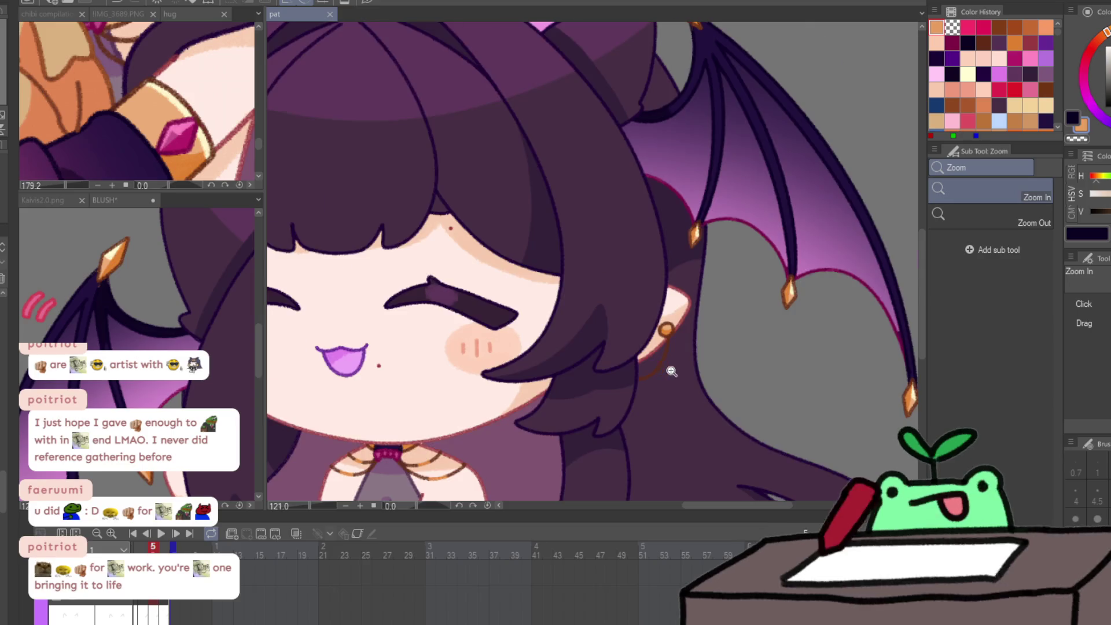
# Draw an orange chain hanging from the right earring on each animation frame.
pyautogui.scroll(3, 667, 368)
pyautogui.moveTo(605, 387)
pyautogui.mouseDown()
pyautogui.moveTo(659, 285)
pyautogui.moveTo(671, 302)
pyautogui.mouseUp()
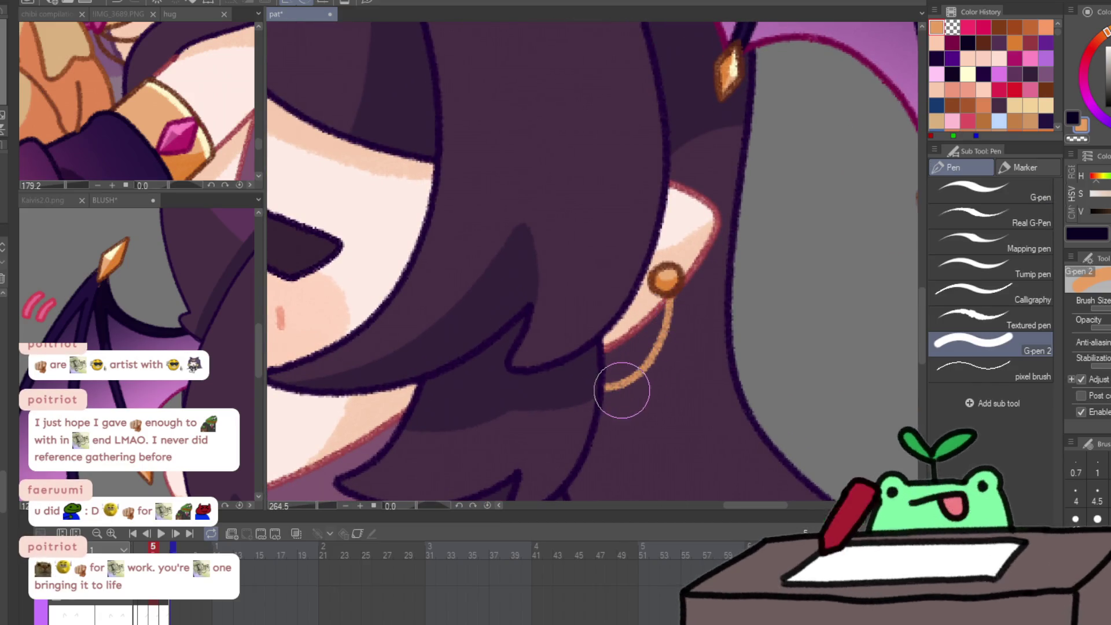
pyautogui.press('Right')
pyautogui.moveTo(605, 384)
pyautogui.mouseDown()
pyautogui.moveTo(667, 302)
pyautogui.moveTo(637, 372)
pyautogui.moveTo(581, 400)
pyautogui.mouseUp()
pyautogui.press('Right')
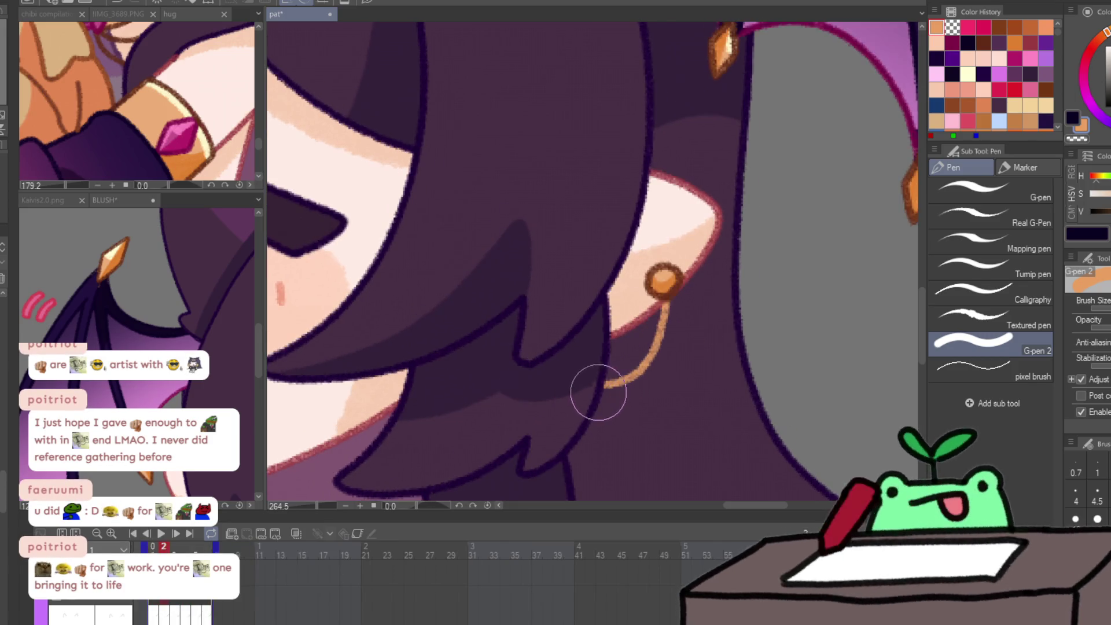
pyautogui.press('Left')
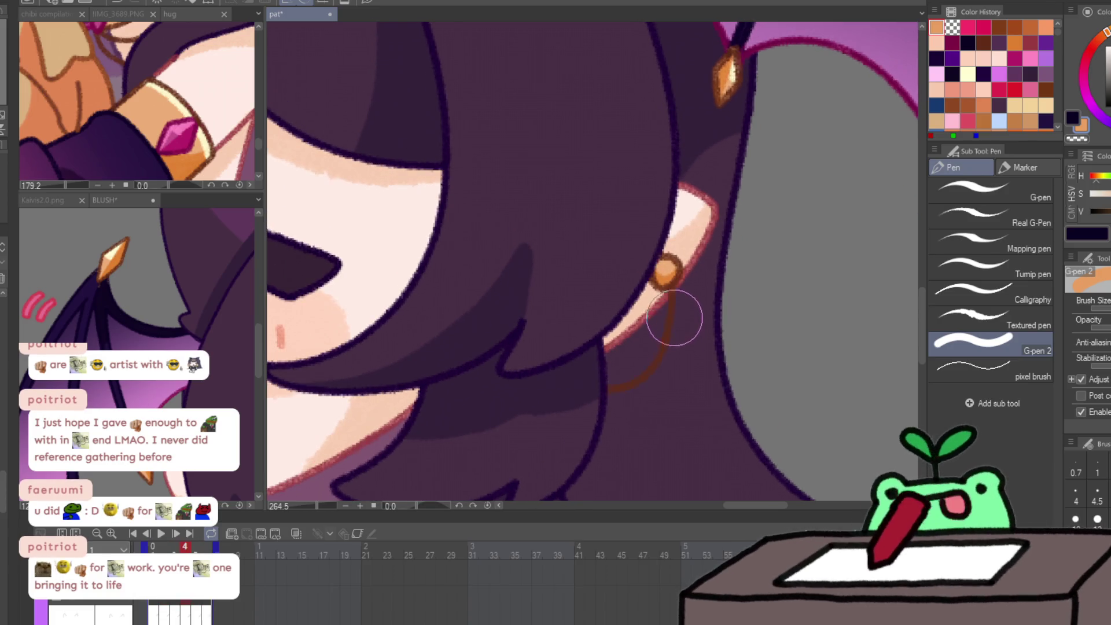
pyautogui.moveTo(668, 290)
pyautogui.mouseDown()
pyautogui.moveTo(655, 364)
pyautogui.moveTo(607, 399)
pyautogui.mouseUp()
# Fit the canvas to the window, play the animation to check it, and save pat.
pyautogui.press('/')
pyautogui.hotkey('ctrl', '0')
pyautogui.press('p')
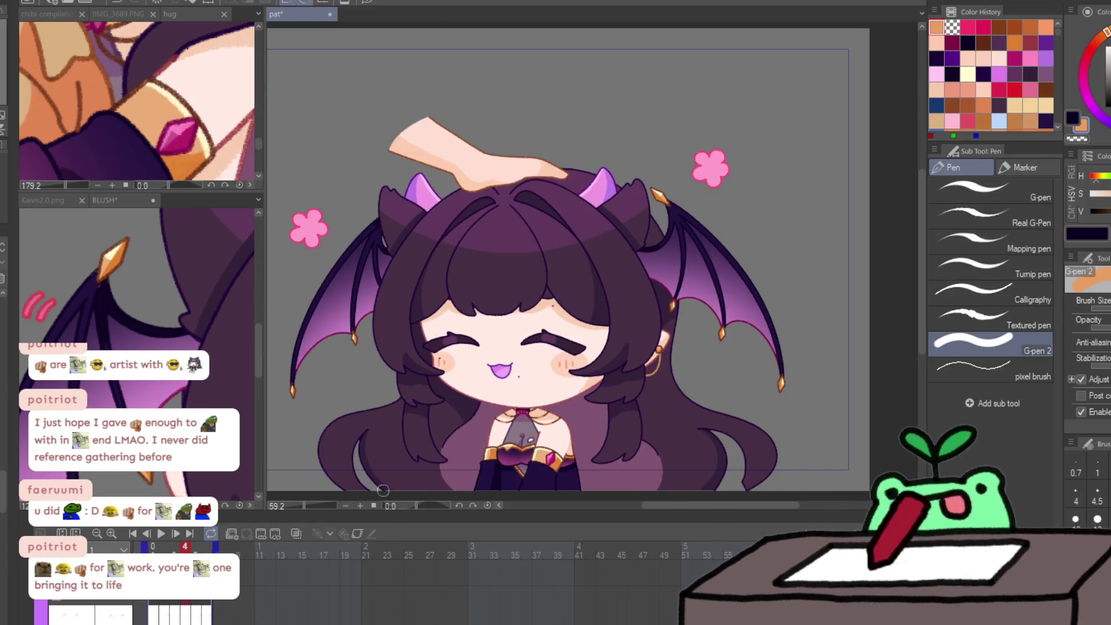
pyautogui.click(161, 534)
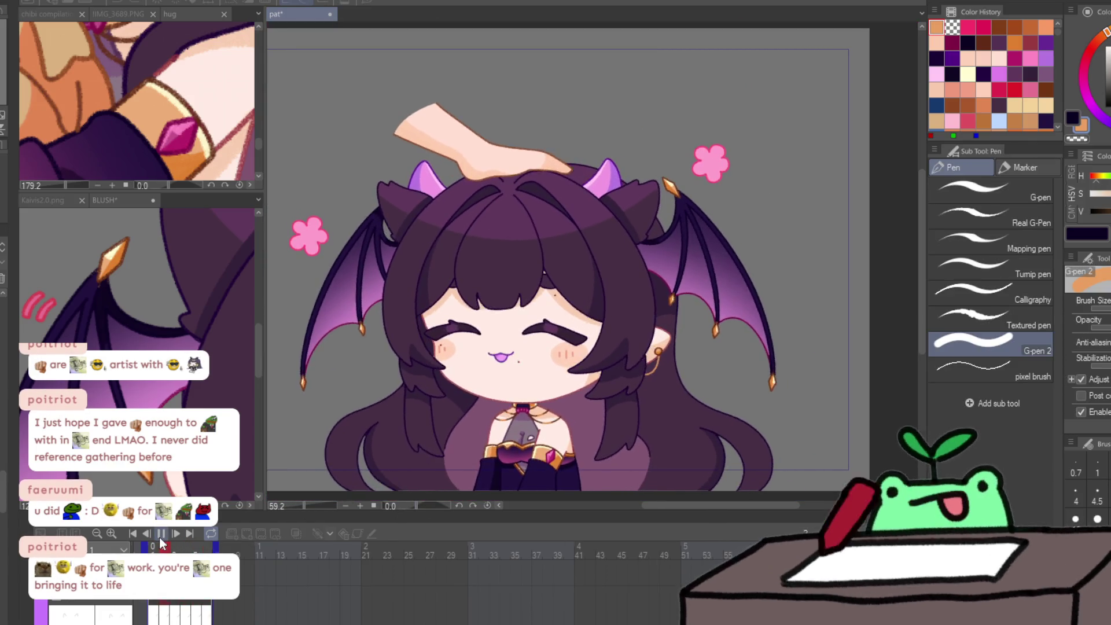
pyautogui.click(161, 533)
pyautogui.hotkey('ctrl', 's')
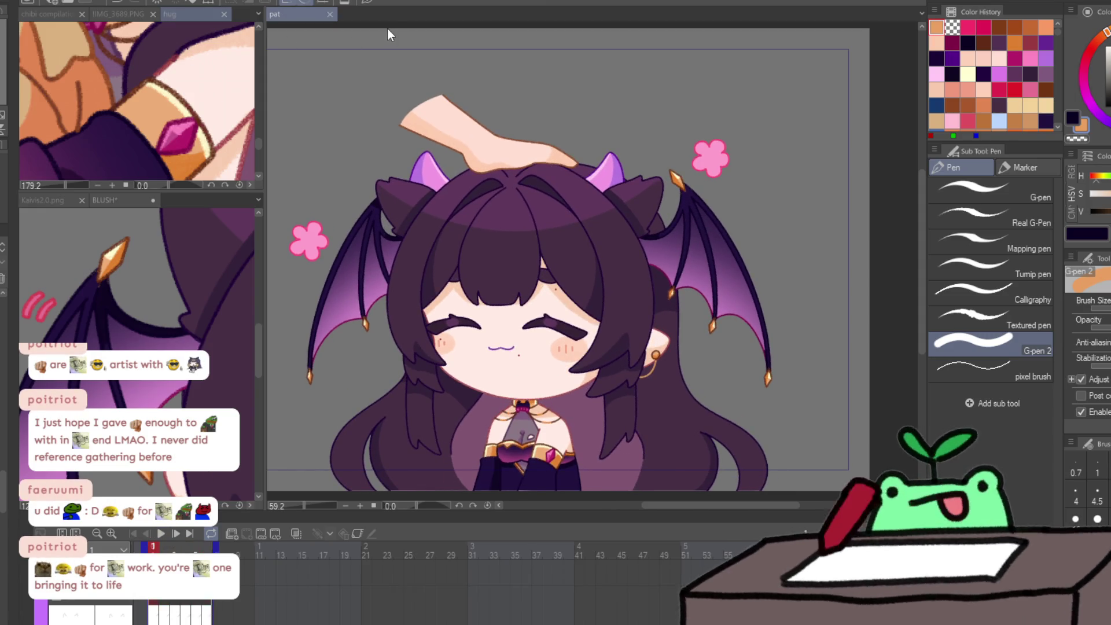
# Bring the hug animation into the main canvas and draw the earring chain on frame 1.
pyautogui.moveTo(396, 20); pyautogui.dragTo(371, 14)
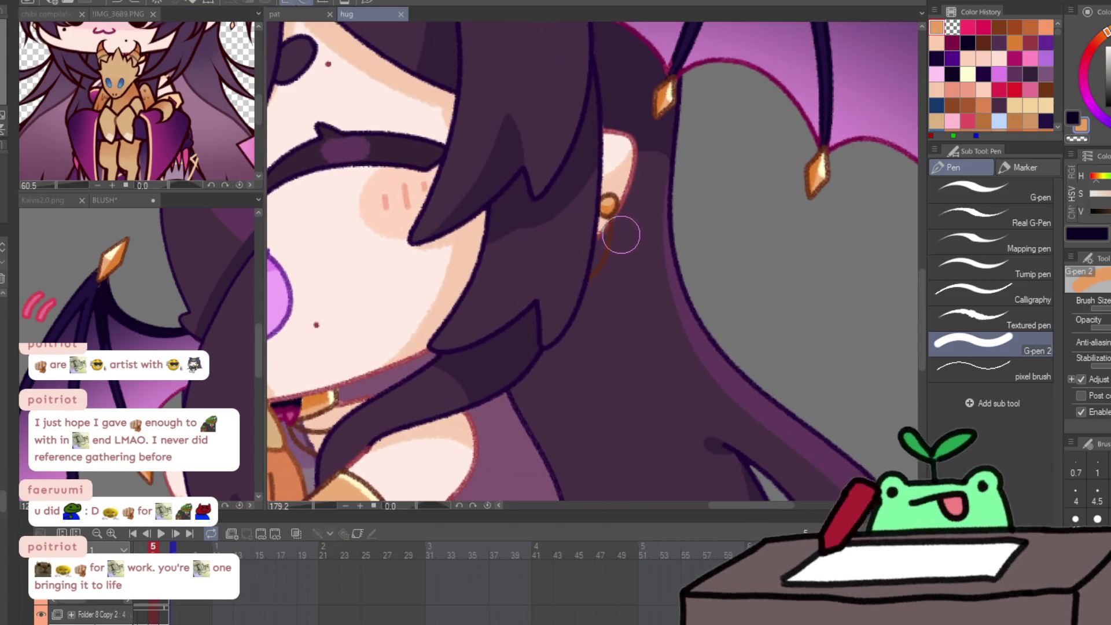
pyautogui.moveTo(615, 241); pyautogui.dragTo(578, 287)
pyautogui.press('Right')
pyautogui.moveTo(612, 242); pyautogui.dragTo(576, 287)
pyautogui.press('Right')
pyautogui.moveTo(609, 215); pyautogui.dragTo(583, 270)
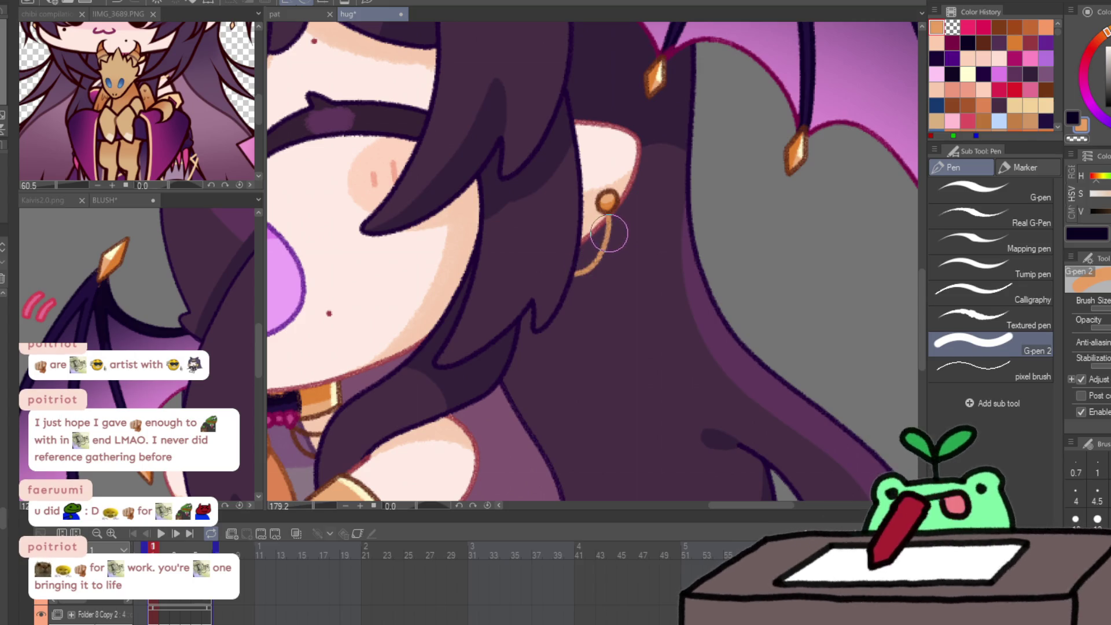
# Draw the orange earring chain on frames 2, 3 and 4.
pyautogui.press('Right')
pyautogui.moveTo(598, 224); pyautogui.dragTo(551, 289)
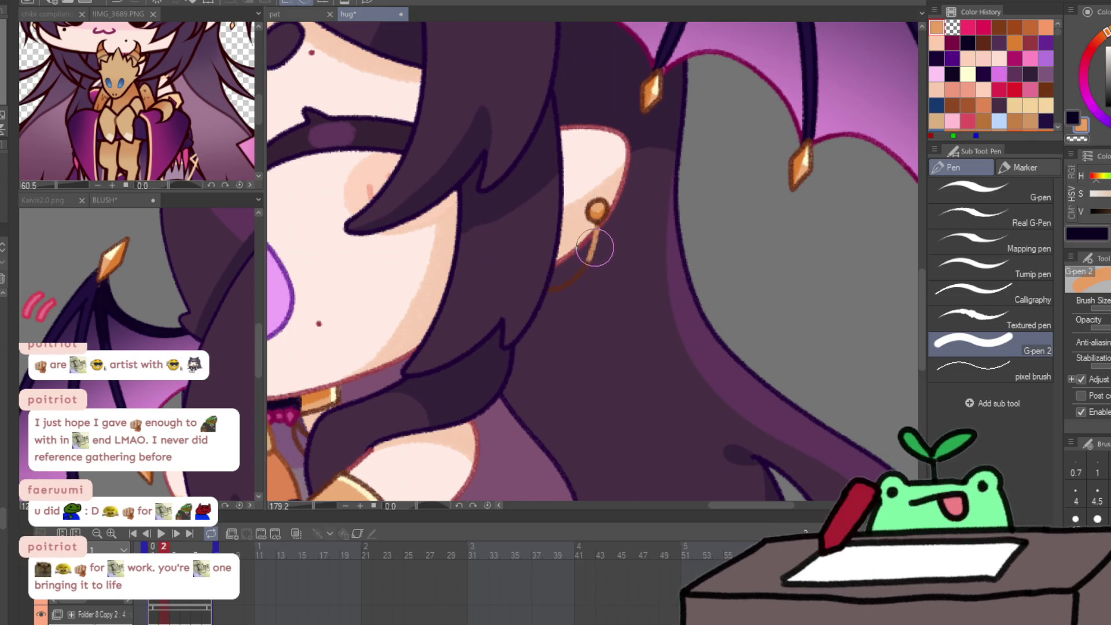
pyautogui.press('Right')
pyautogui.moveTo(598, 216); pyautogui.dragTo(555, 293)
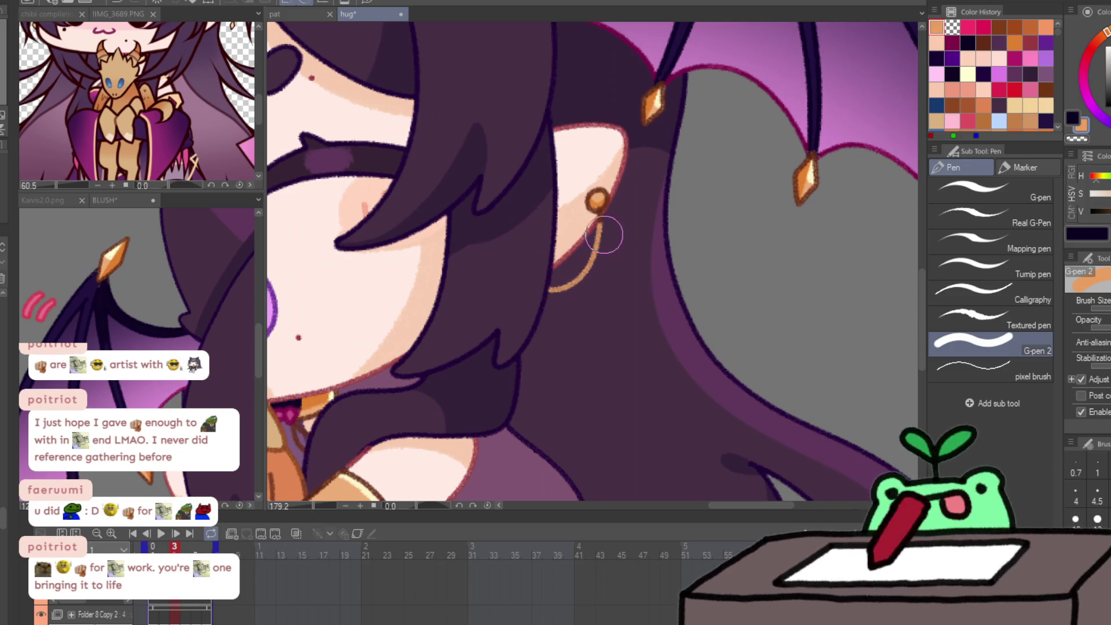
pyautogui.press('Right')
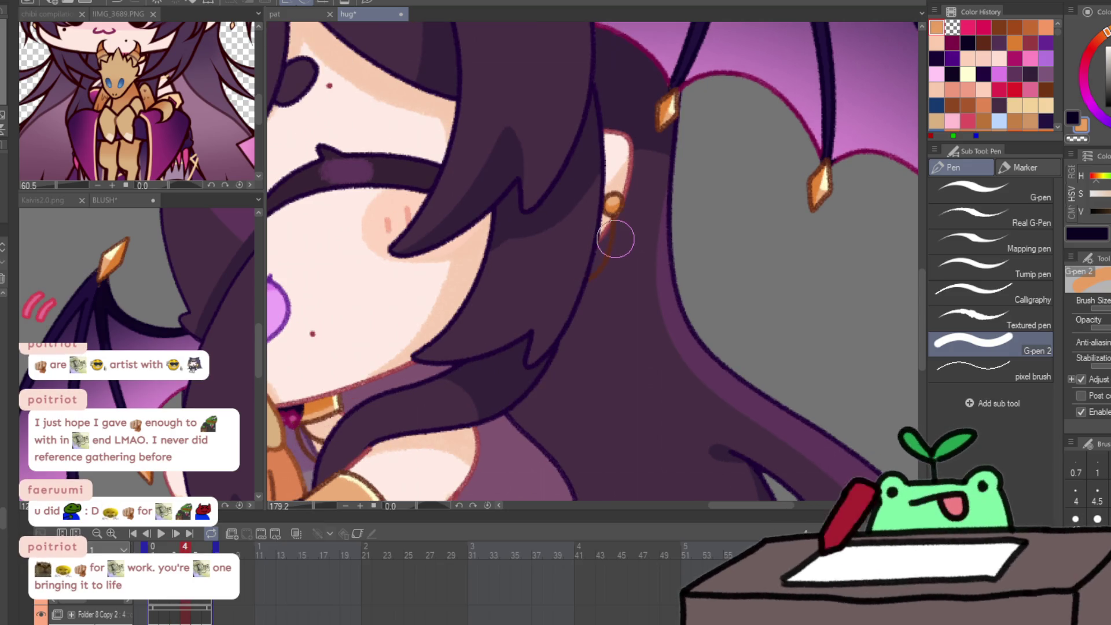
pyautogui.moveTo(608, 260); pyautogui.dragTo(588, 290)
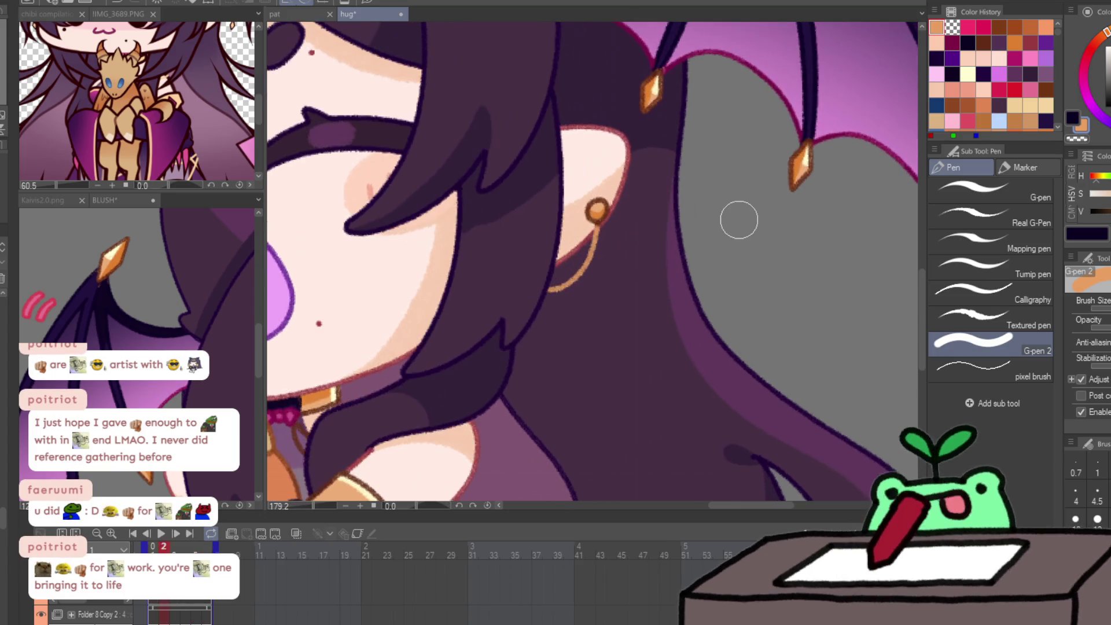
pyautogui.scroll(-5, 739, 220)
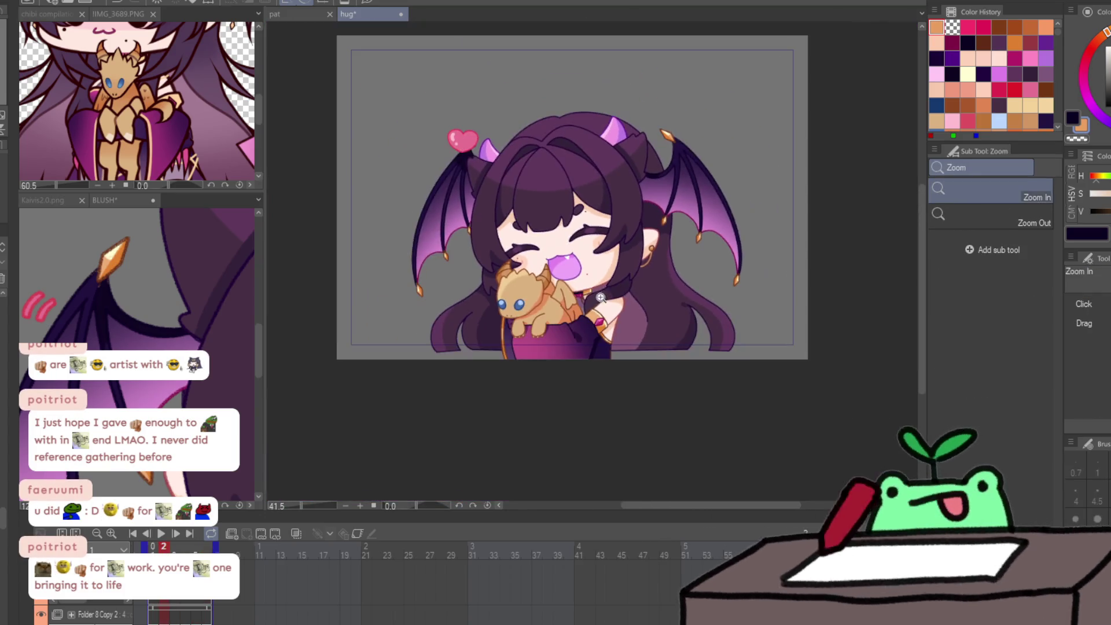
# Fit the canvas, play the hug animation to check it, then save hug.
pyautogui.hotkey('ctrl', '0')
pyautogui.click(161, 536)
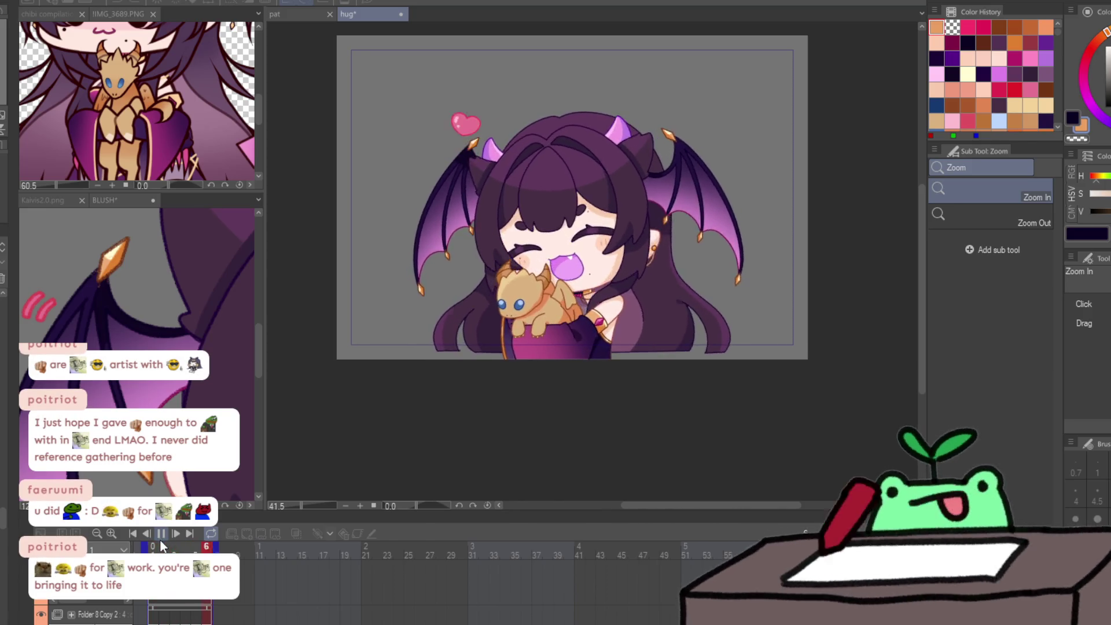
pyautogui.click(163, 535)
pyautogui.hotkey('ctrl', 's')
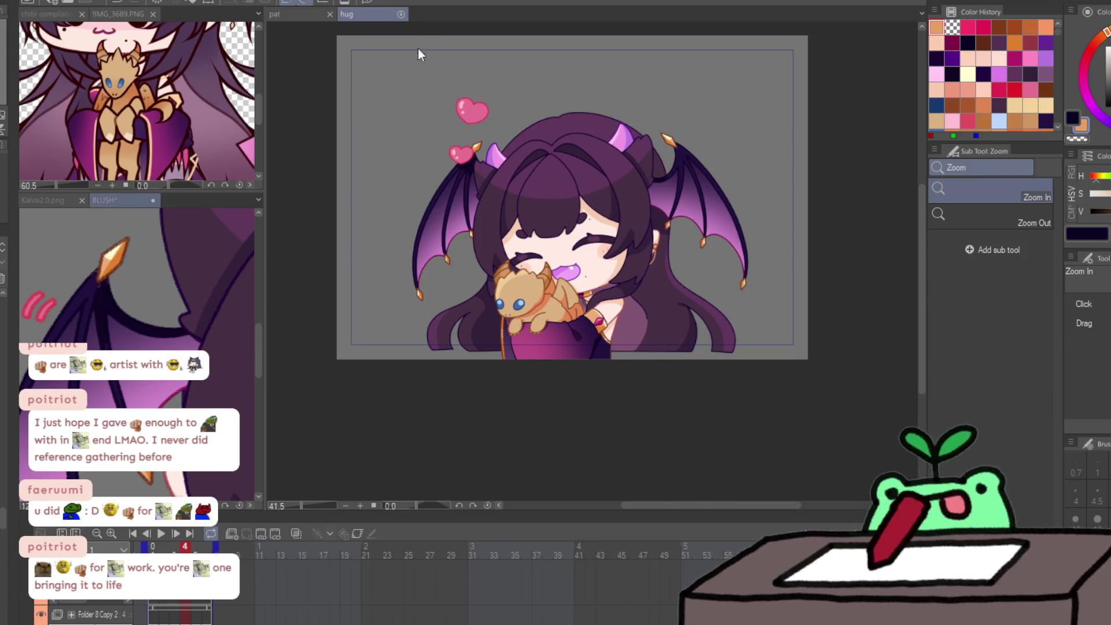
# Bring the BLUSH file into the main canvas, close its tab, and zoom onto the face.
pyautogui.moveTo(449, 22); pyautogui.dragTo(496, 26)
pyautogui.click(472, 14)
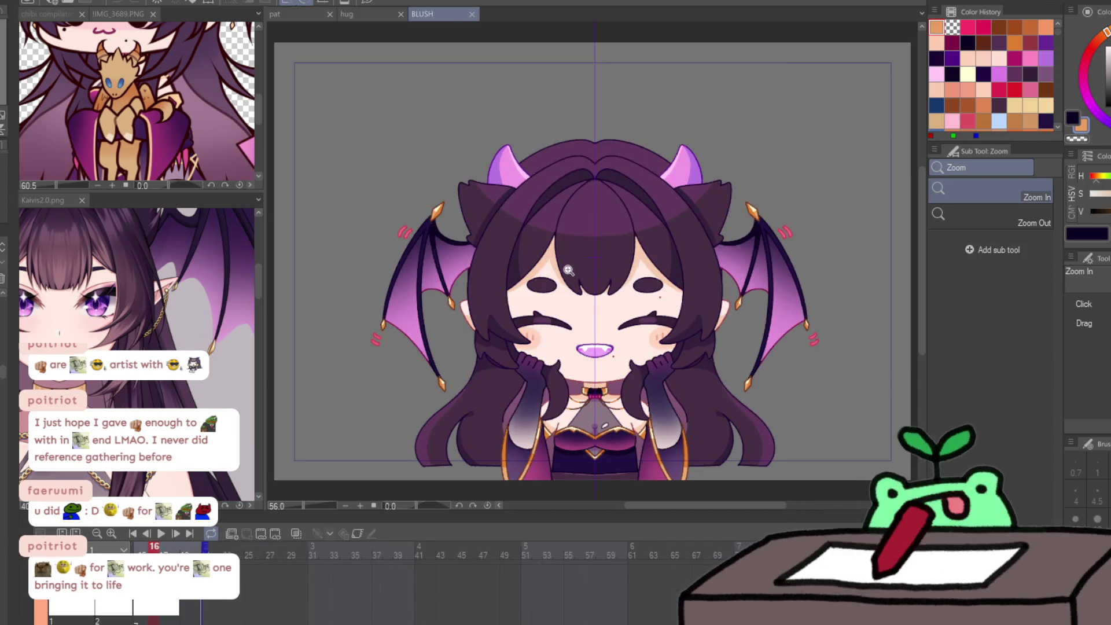
pyautogui.moveTo(632, 314); pyautogui.dragTo(654, 334)
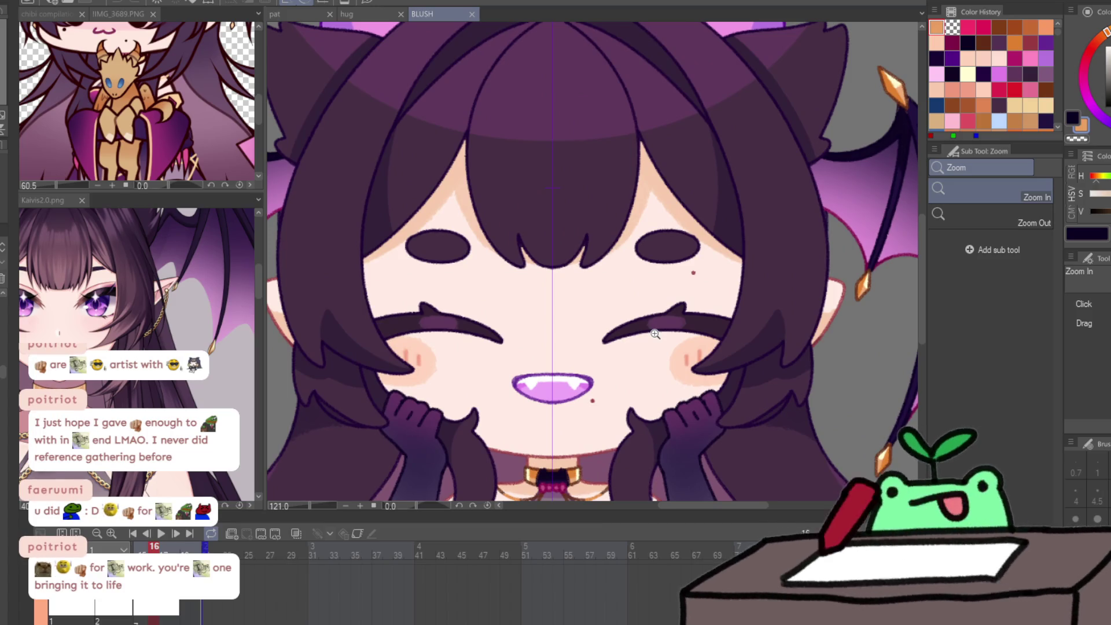
# On the first frame, draw a gold chain hanging from the right earring.
pyautogui.press('Home')
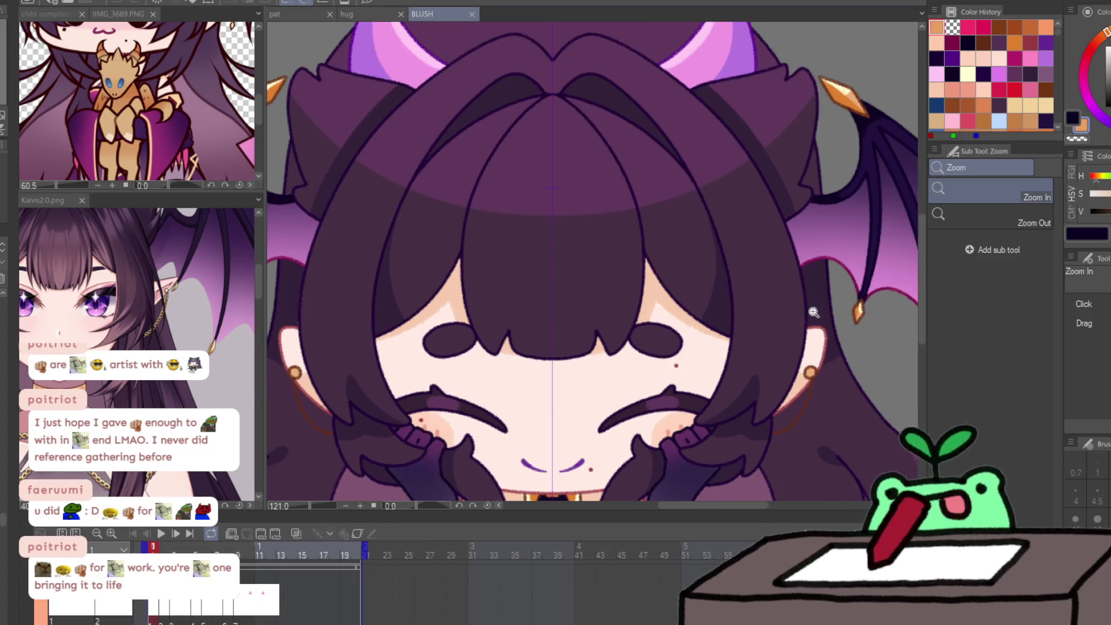
pyautogui.moveTo(813, 412)
pyautogui.mouseDown()
pyautogui.moveTo(761, 353)
pyautogui.moveTo(805, 376)
pyautogui.moveTo(783, 422)
pyautogui.moveTo(752, 443)
pyautogui.mouseUp()
pyautogui.press('p')
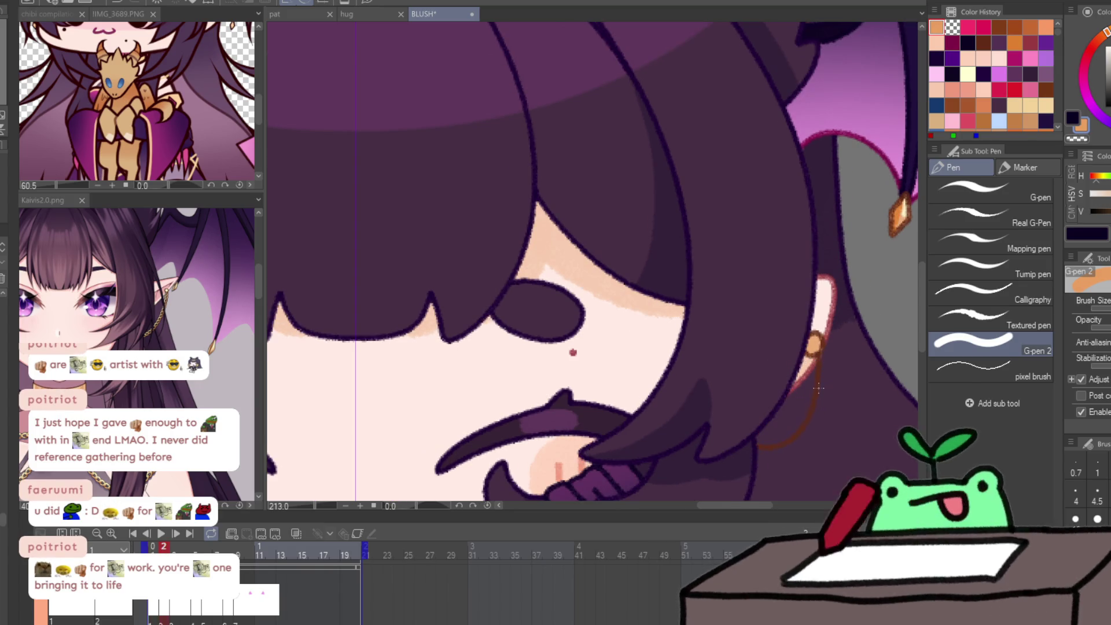
pyautogui.moveTo(825, 378)
pyautogui.mouseDown()
pyautogui.moveTo(798, 426)
pyautogui.moveTo(770, 442)
pyautogui.mouseUp()
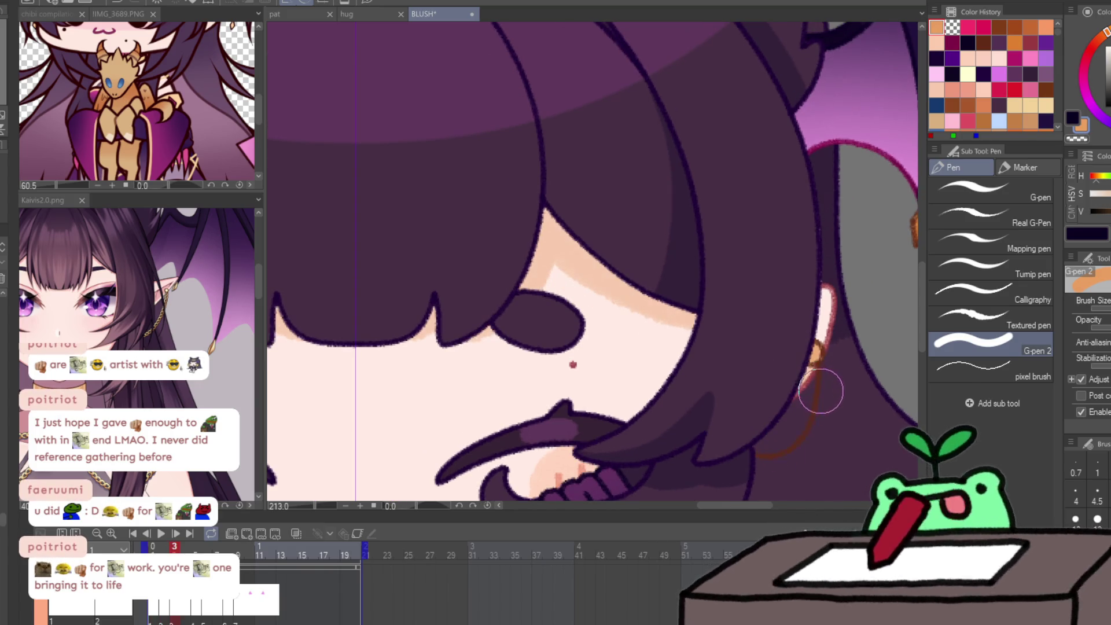
# Step through later frames, fit the whole character in view, and play the BLUSH animation.
pyautogui.press('Right')
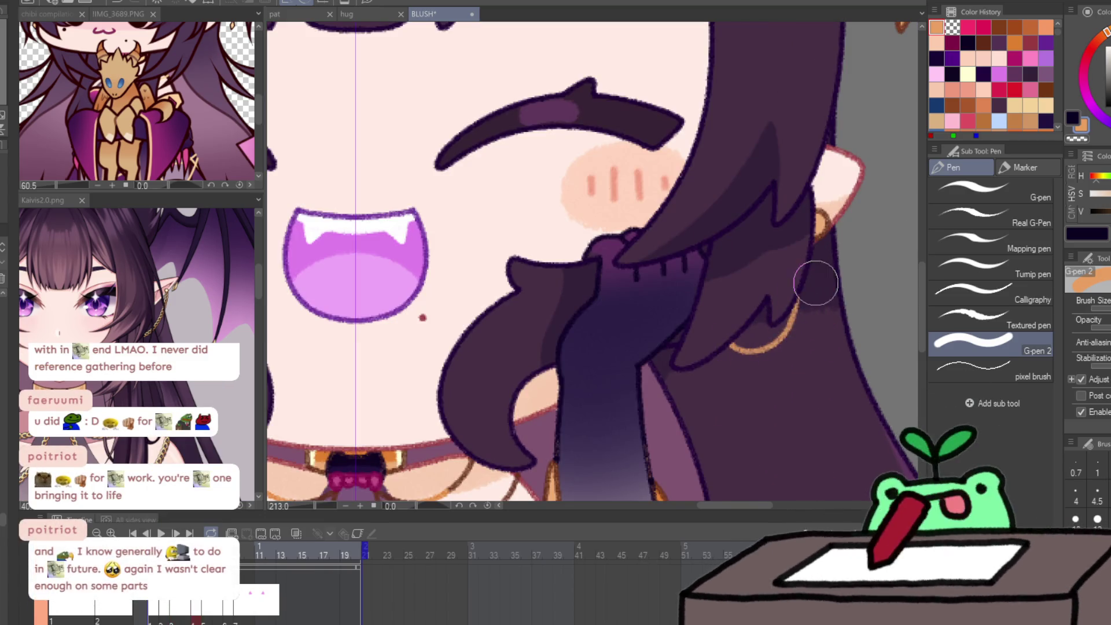
pyautogui.press('Right')
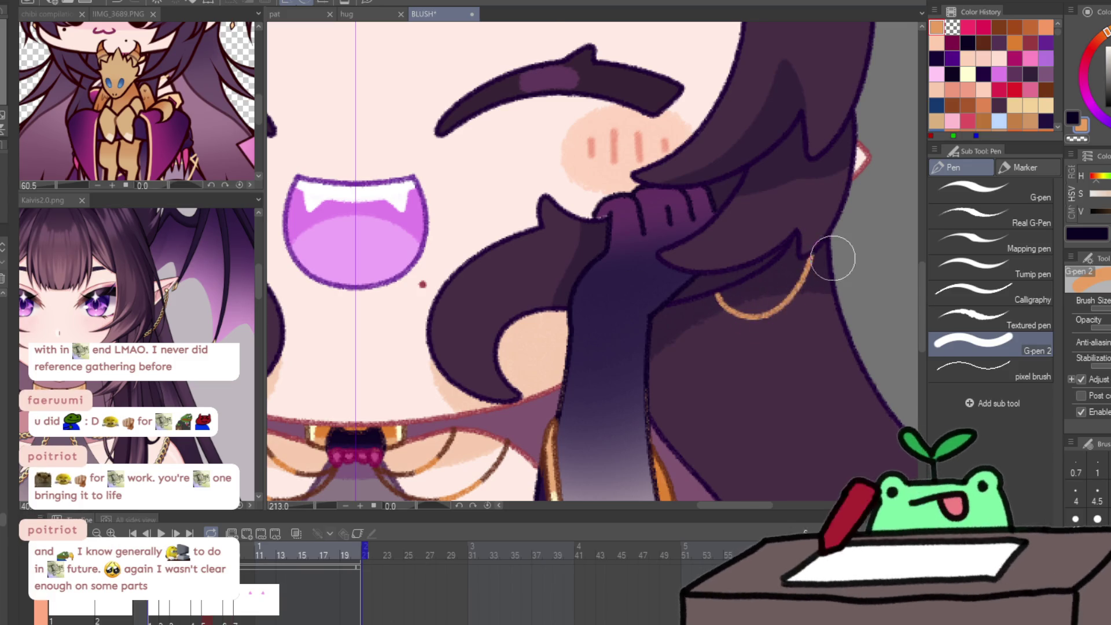
pyautogui.press('Right')
pyautogui.press('Right')
pyautogui.press('Right')
pyautogui.press('Right')
pyautogui.press('Right')
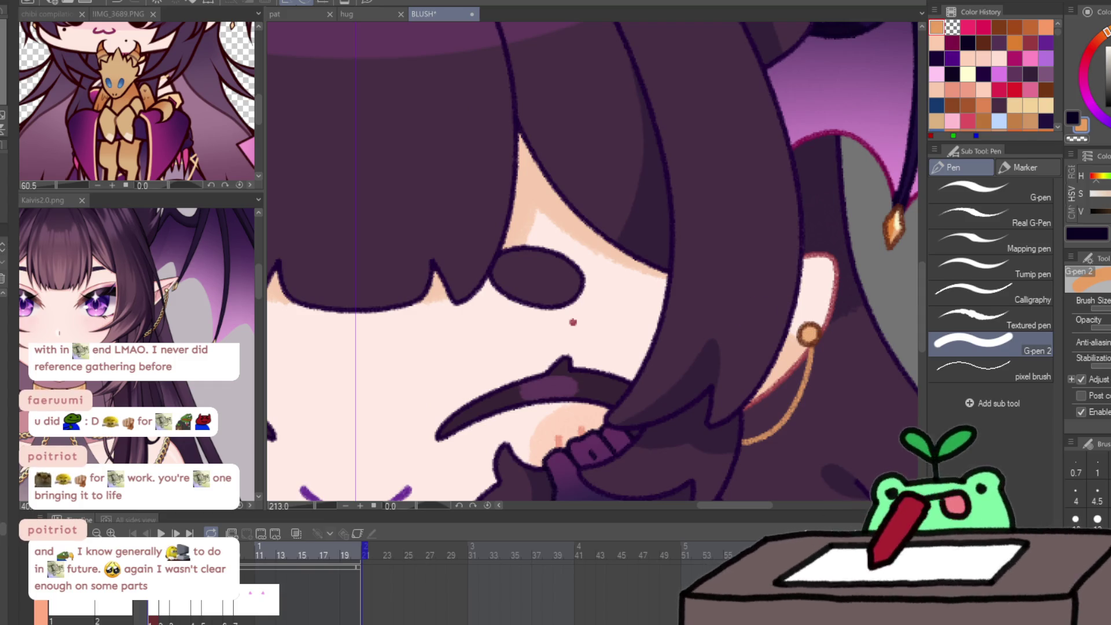
pyautogui.press('p')
pyautogui.press('Right')
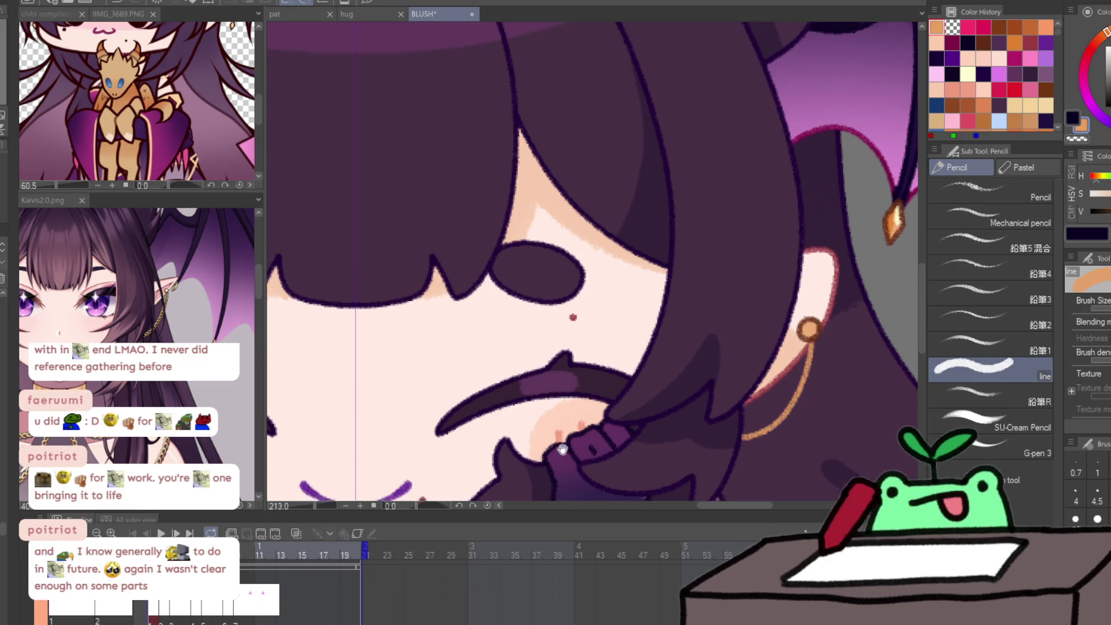
pyautogui.moveTo(562, 449); pyautogui.dragTo(631, 102)
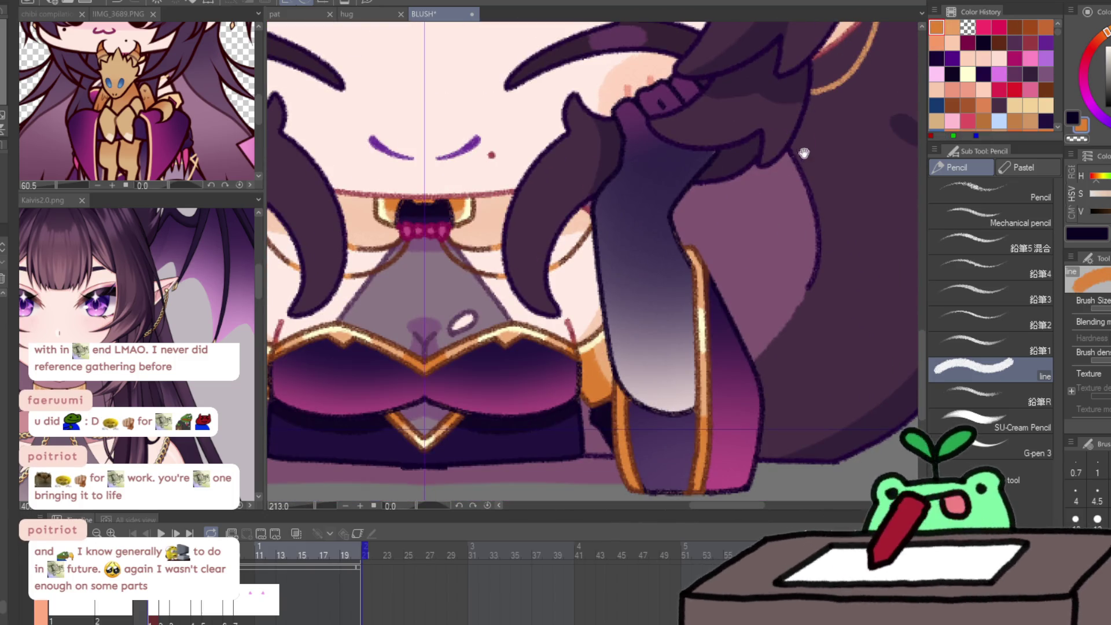
pyautogui.moveTo(804, 153); pyautogui.dragTo(772, 257)
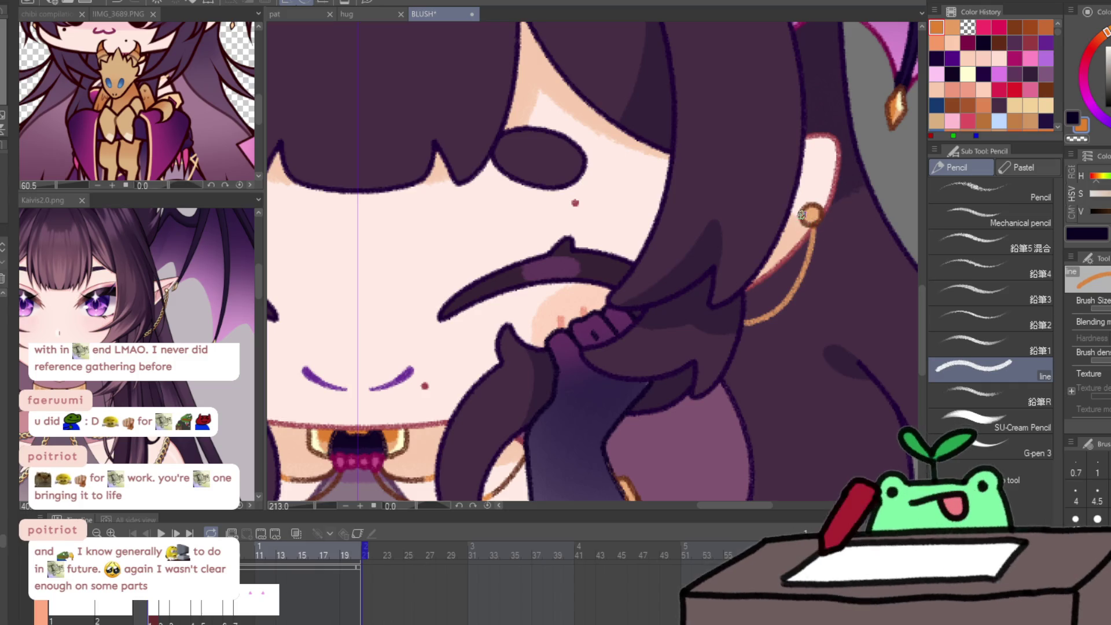
pyautogui.moveTo(824, 214)
pyautogui.mouseDown()
pyautogui.moveTo(776, 231)
pyautogui.moveTo(868, 207)
pyautogui.moveTo(790, 331)
pyautogui.mouseUp()
pyautogui.hotkey('ctrl', '0')
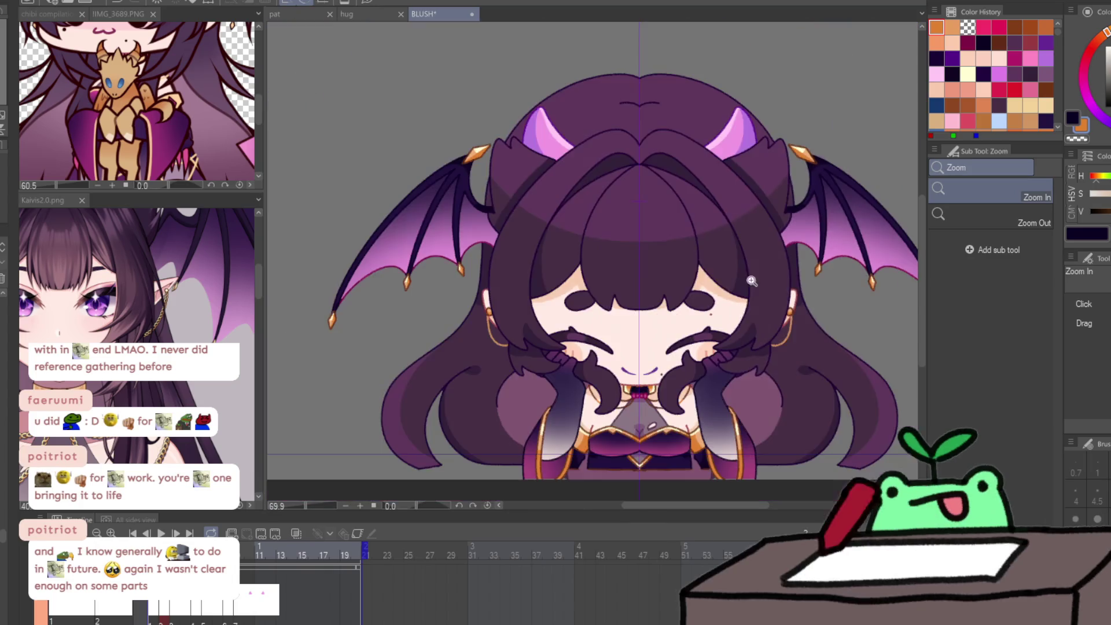
pyautogui.press('space')
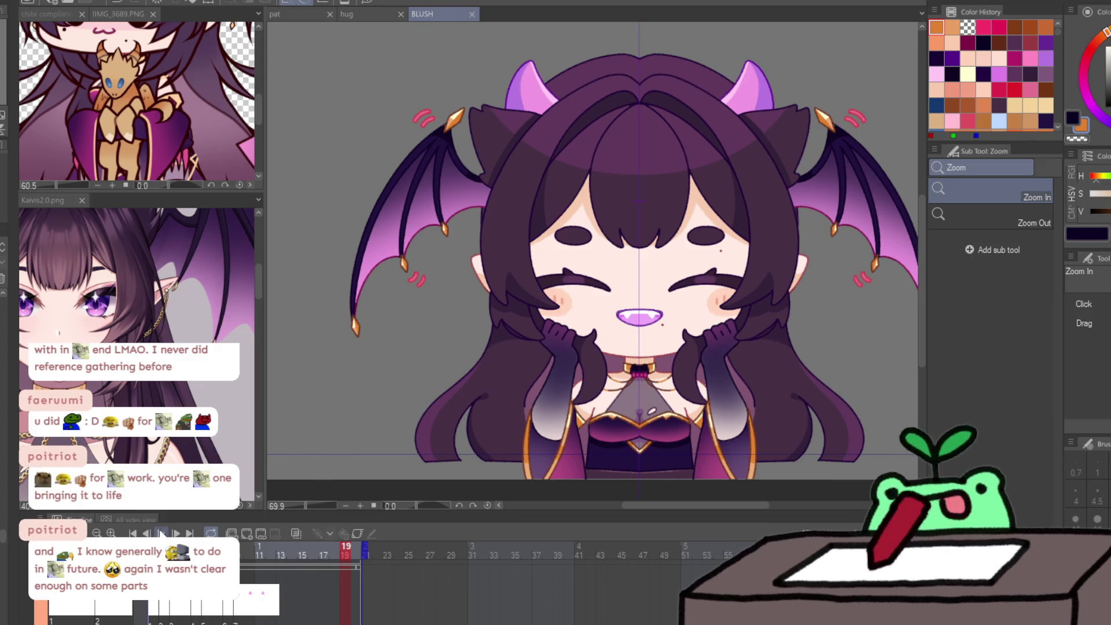
pyautogui.scroll(-3, 684, 185)
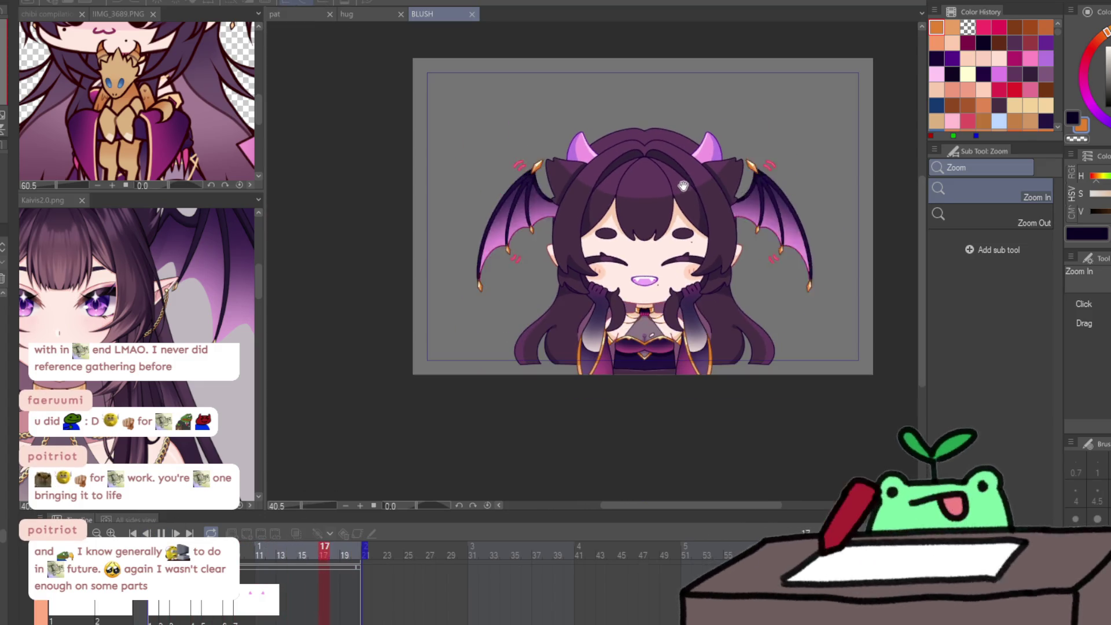
pyautogui.scroll(1, 724, 104)
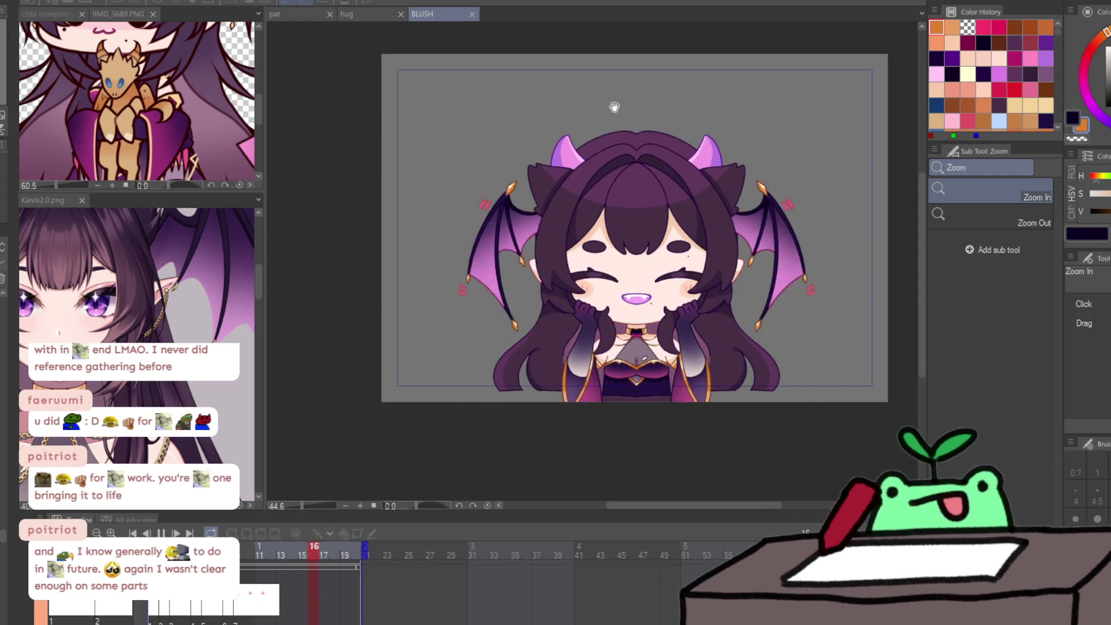
pyautogui.press('space')
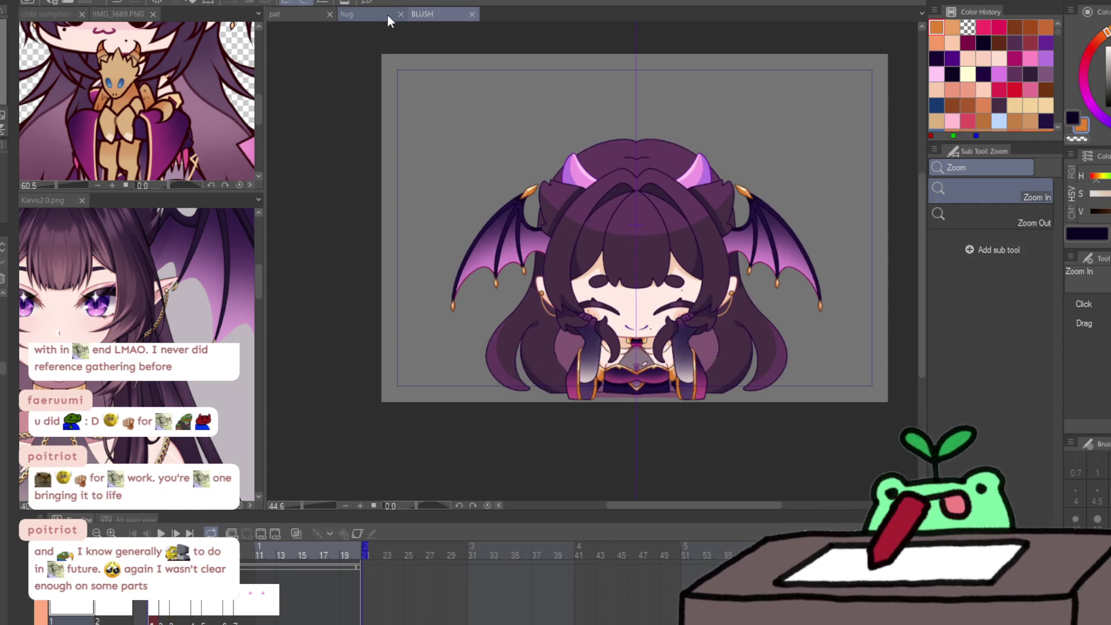
pyautogui.click(388, 14)
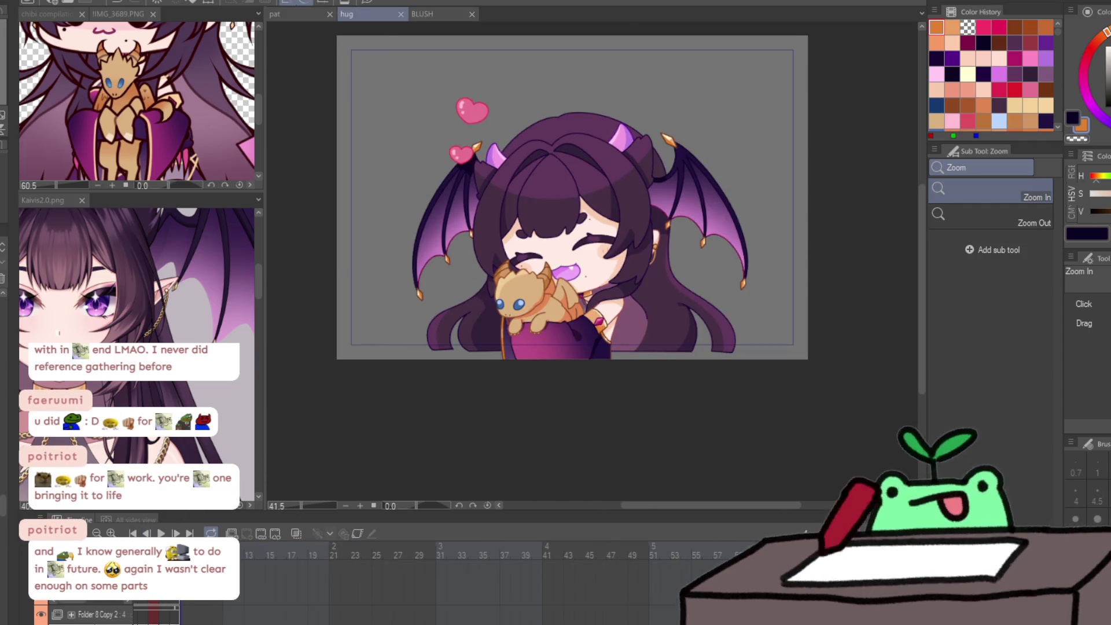
pyautogui.click(284, 16)
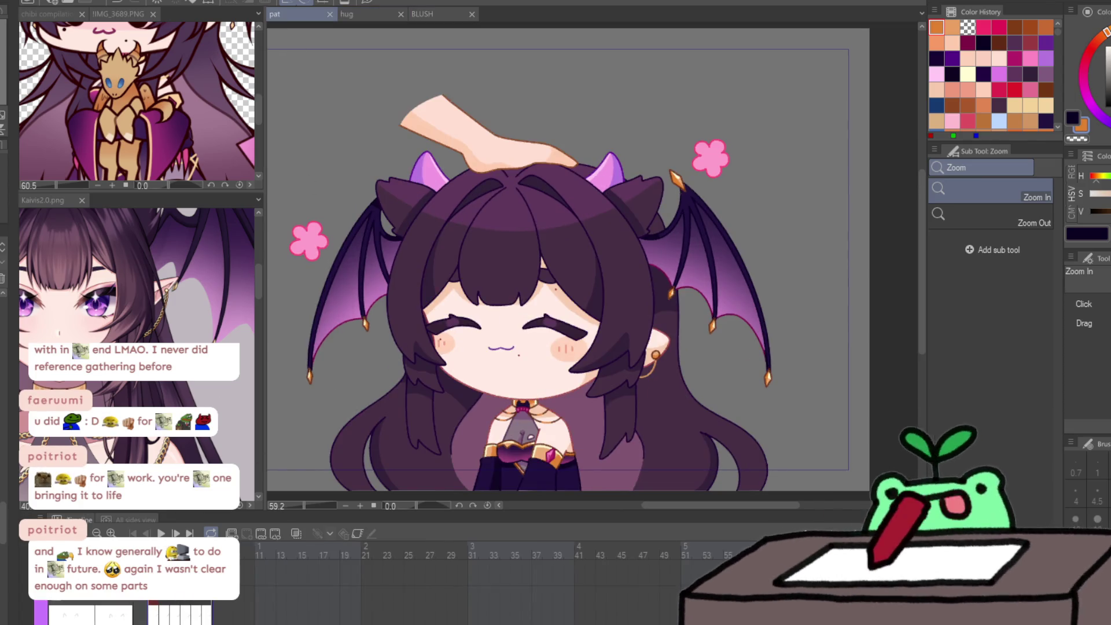
pyautogui.press('space')
pyautogui.hotkey('ctrl', '-')
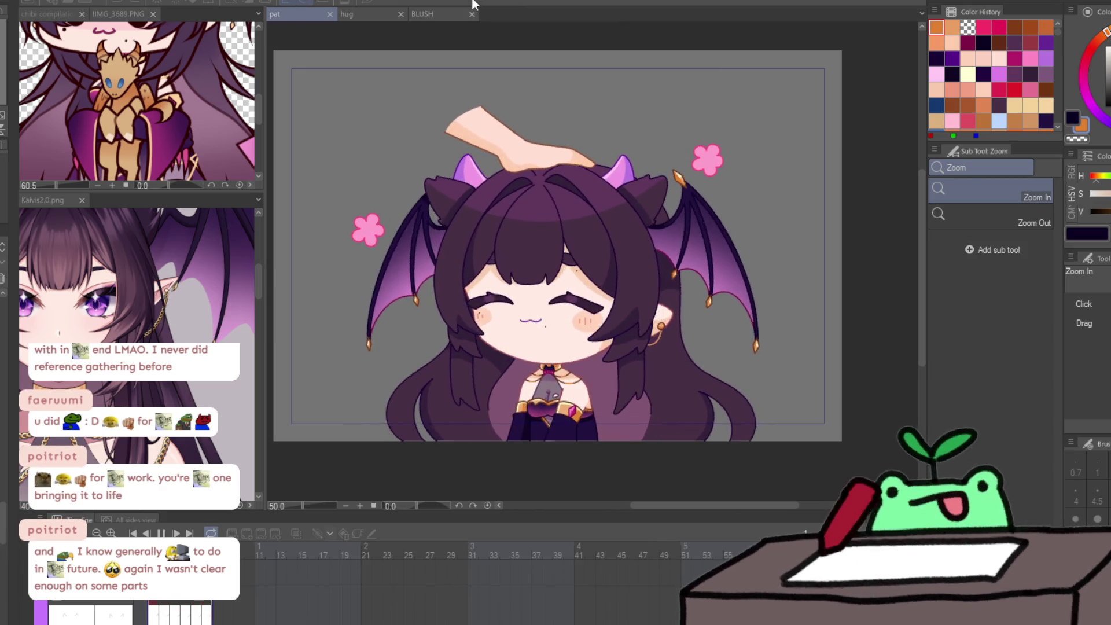
pyautogui.click(445, 22)
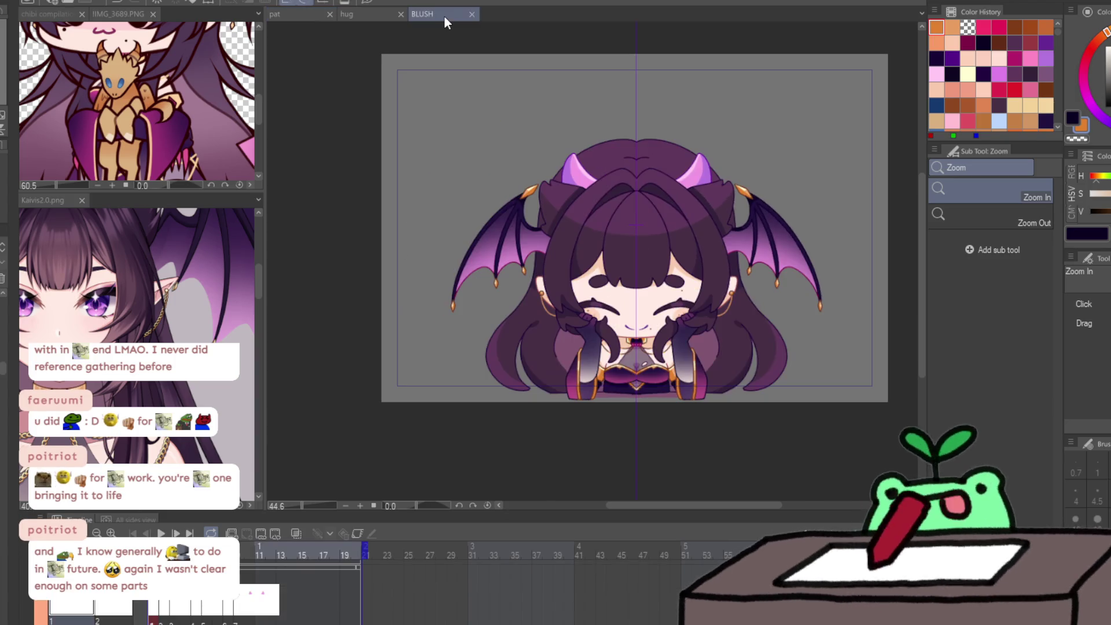
pyautogui.click(299, 15)
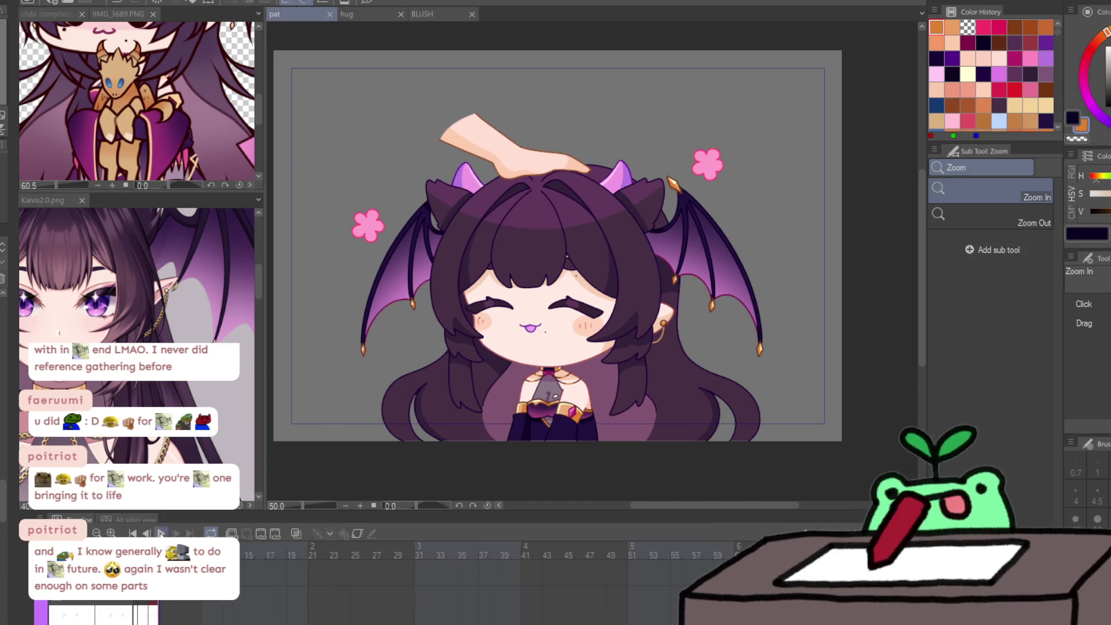
pyautogui.click(161, 533)
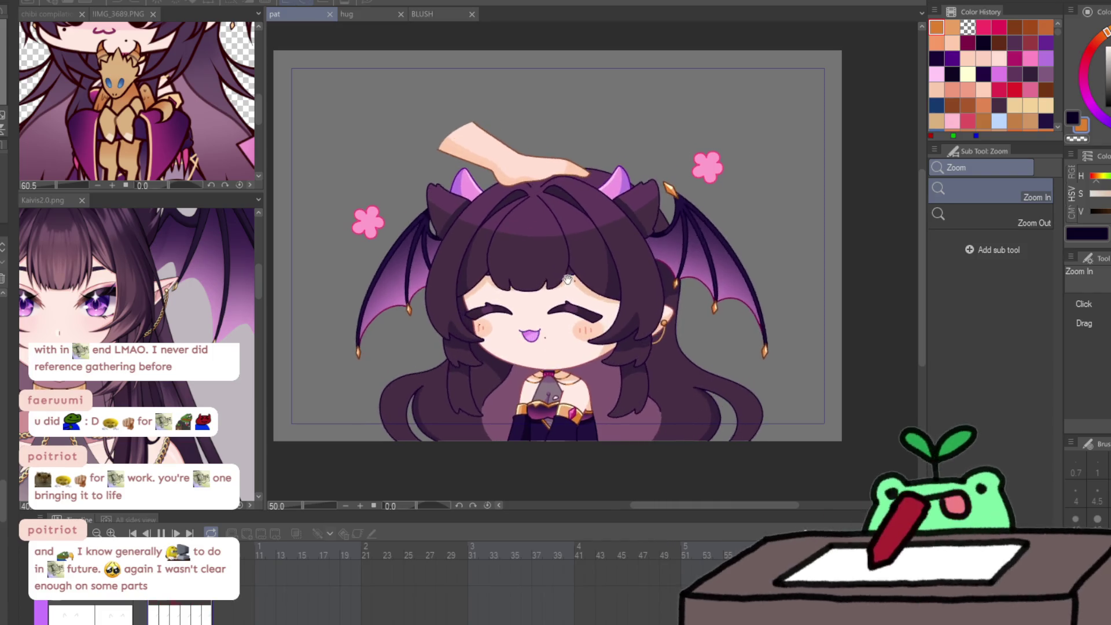
pyautogui.moveTo(593, 242)
pyautogui.mouseDown()
pyautogui.moveTo(596, 338)
pyautogui.moveTo(642, 237)
pyautogui.mouseUp()
pyautogui.click(161, 533)
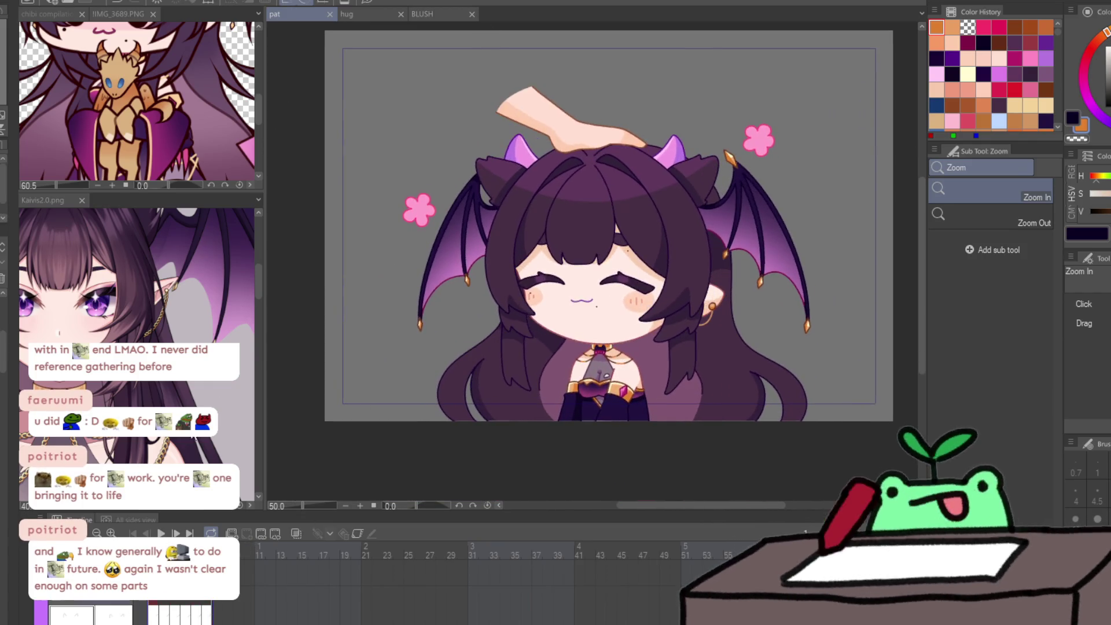
pyautogui.click(350, 8)
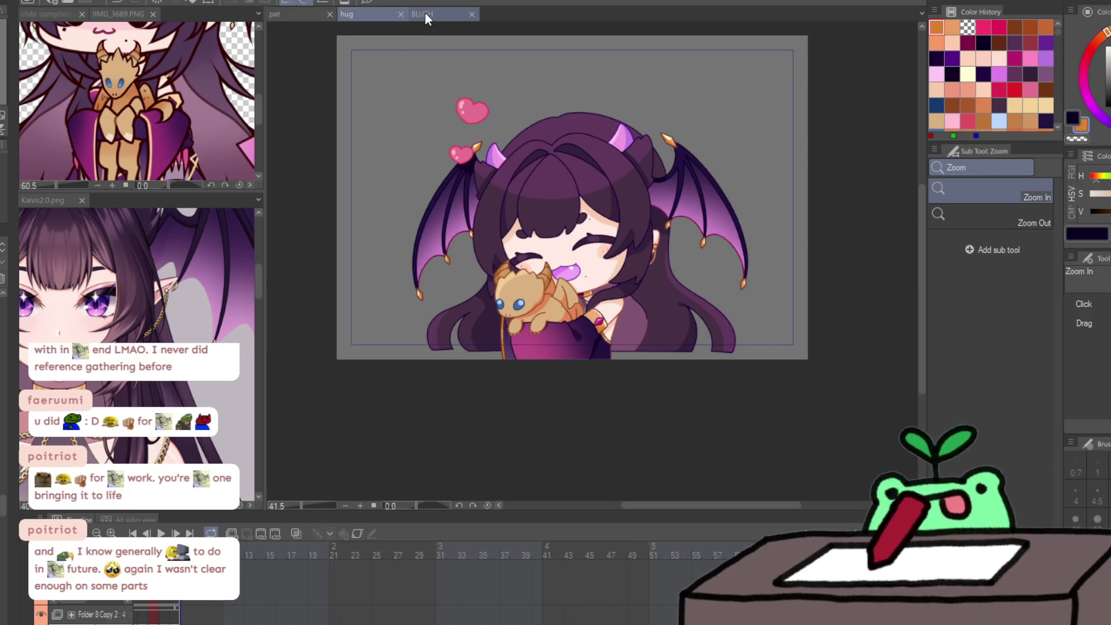
pyautogui.click(424, 11)
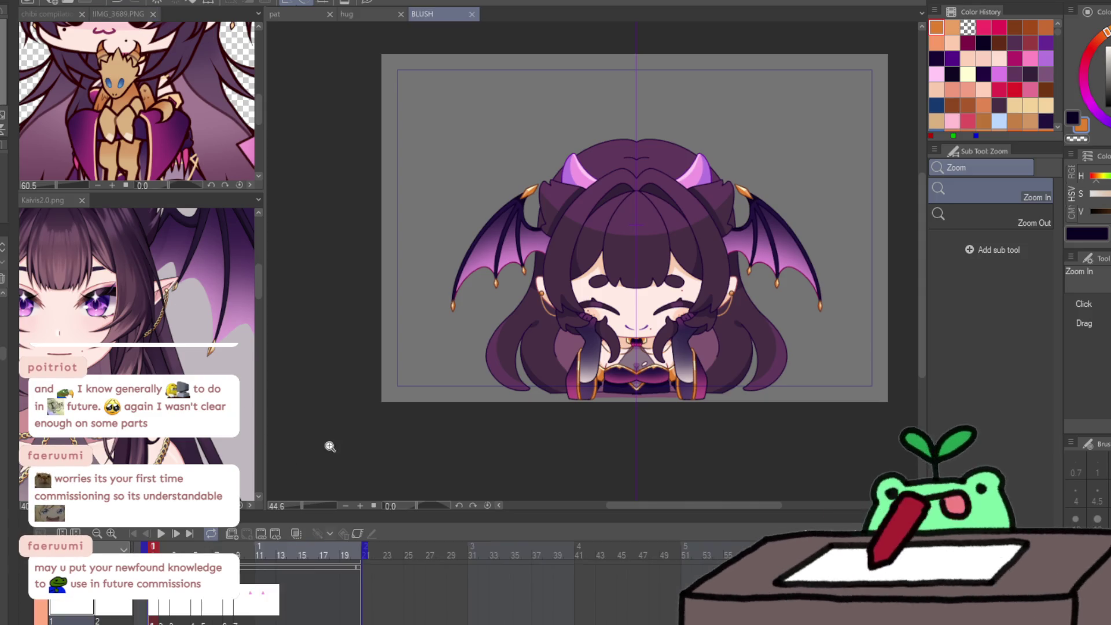
# Play the BLUSH animation once and stop it back at frame 1.
pyautogui.scroll(-1, 330, 447)
pyautogui.press('space')
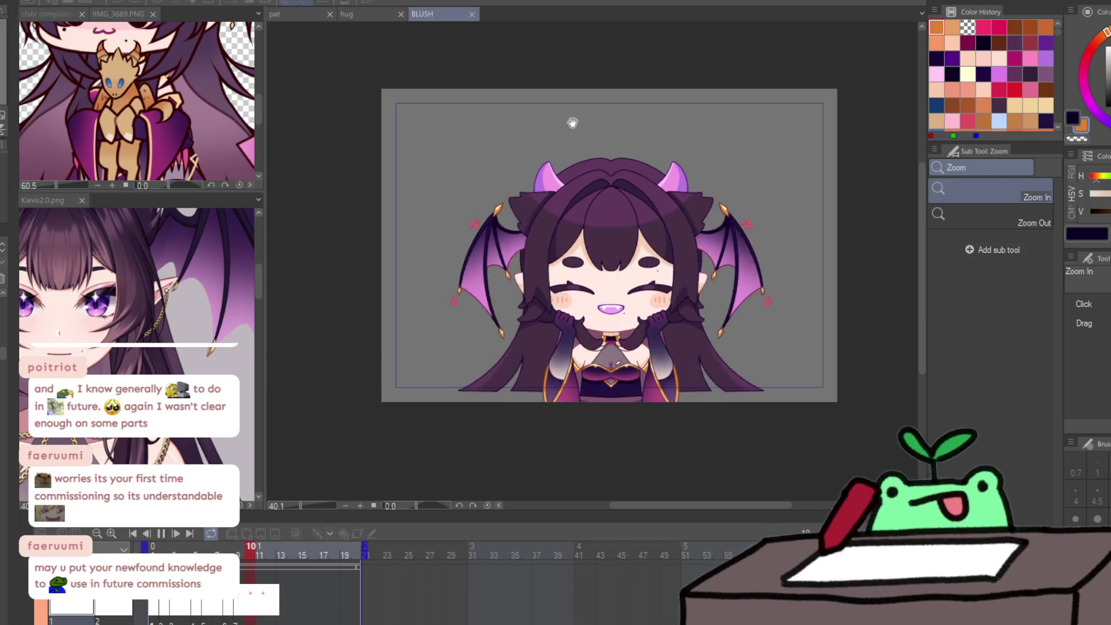
pyautogui.press('space')
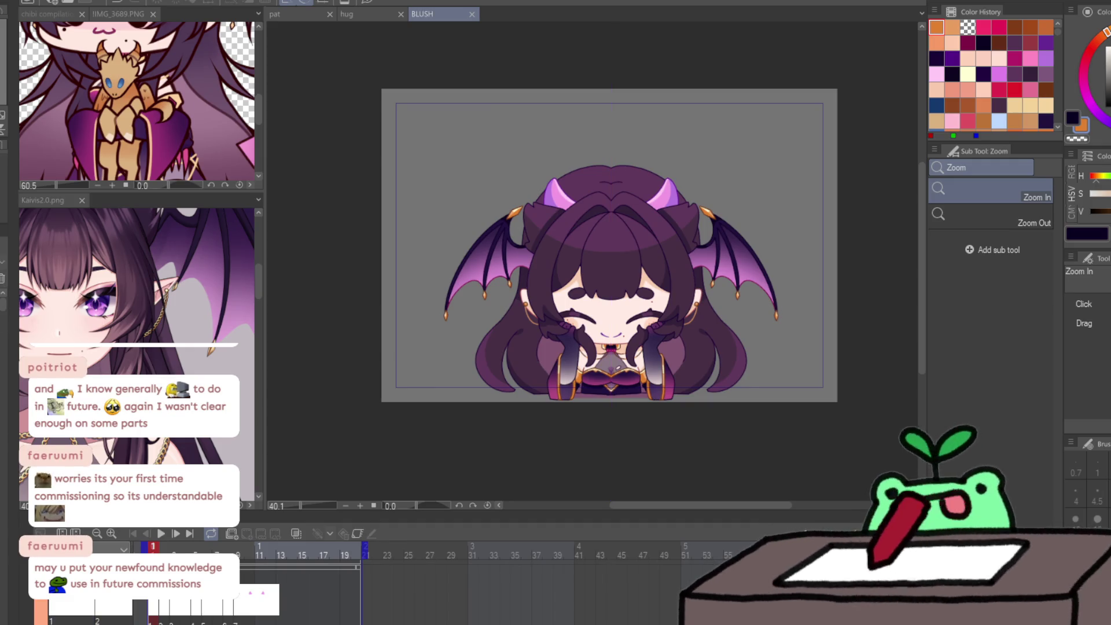
# Save the hug animation, then bring up the pat document.
pyautogui.click(356, 18)
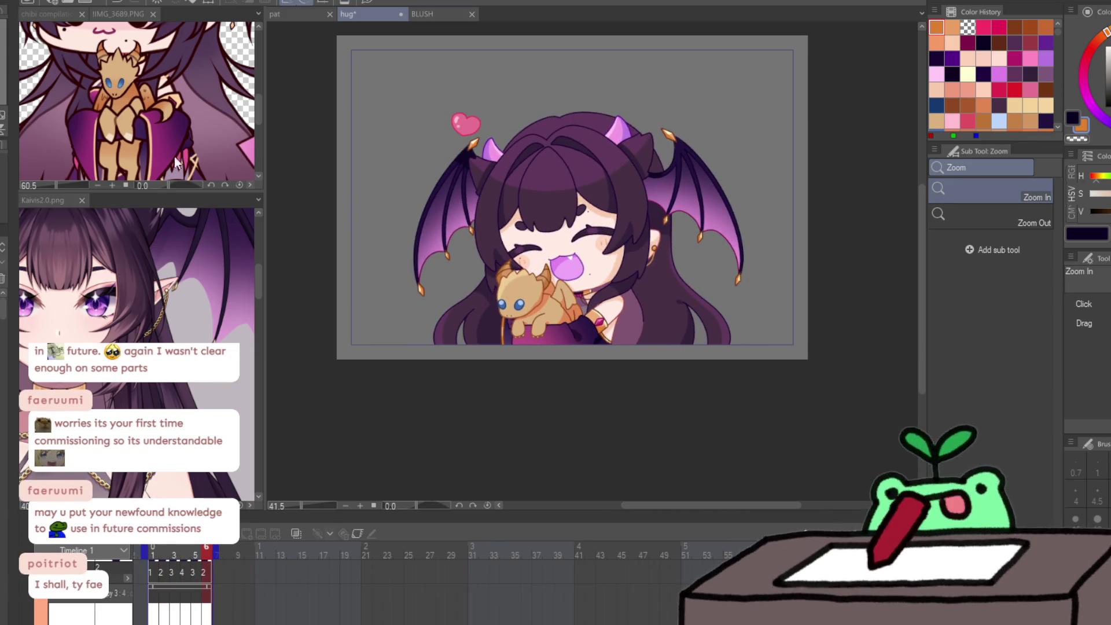
pyautogui.hotkey('ctrl', 's')
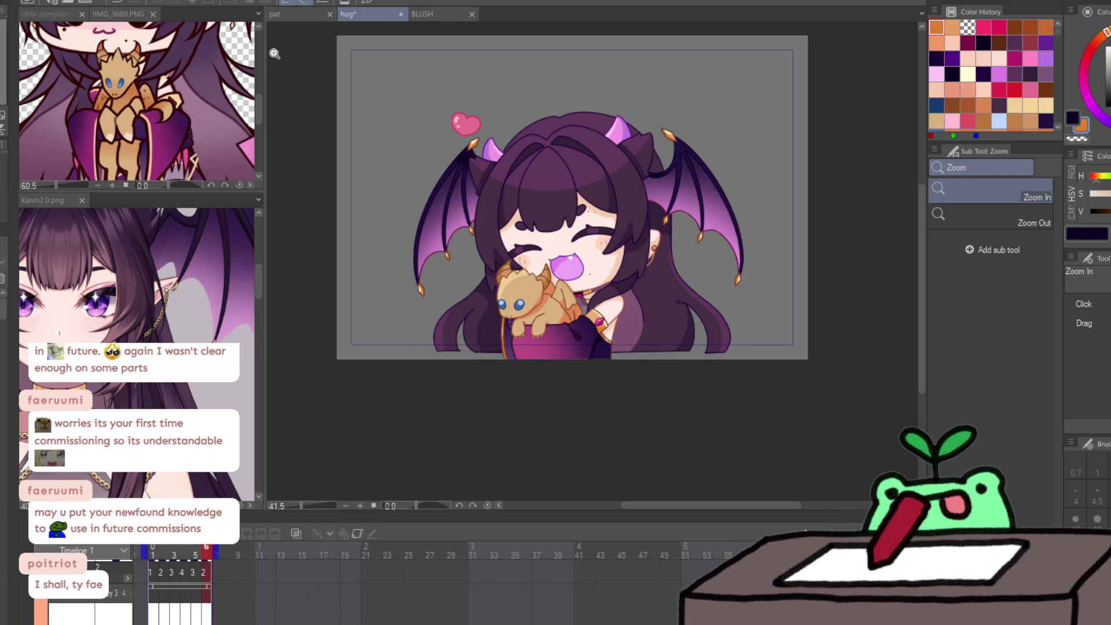
pyautogui.click(311, 17)
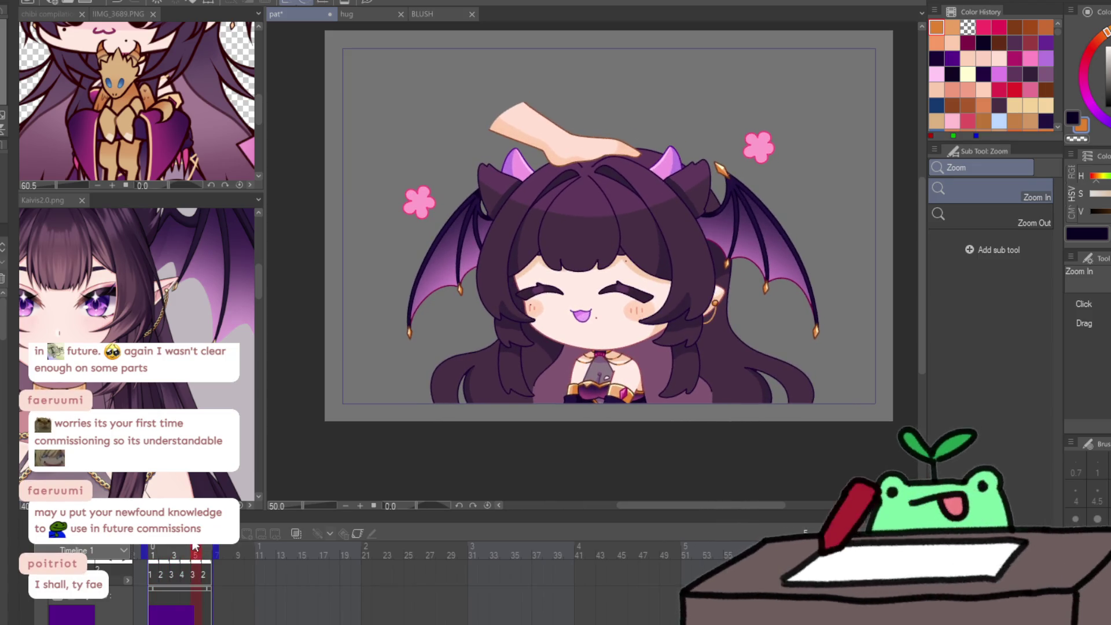
# Jump to frame 6 of the pat animation and play it through.
pyautogui.scroll(2, 208, 550)
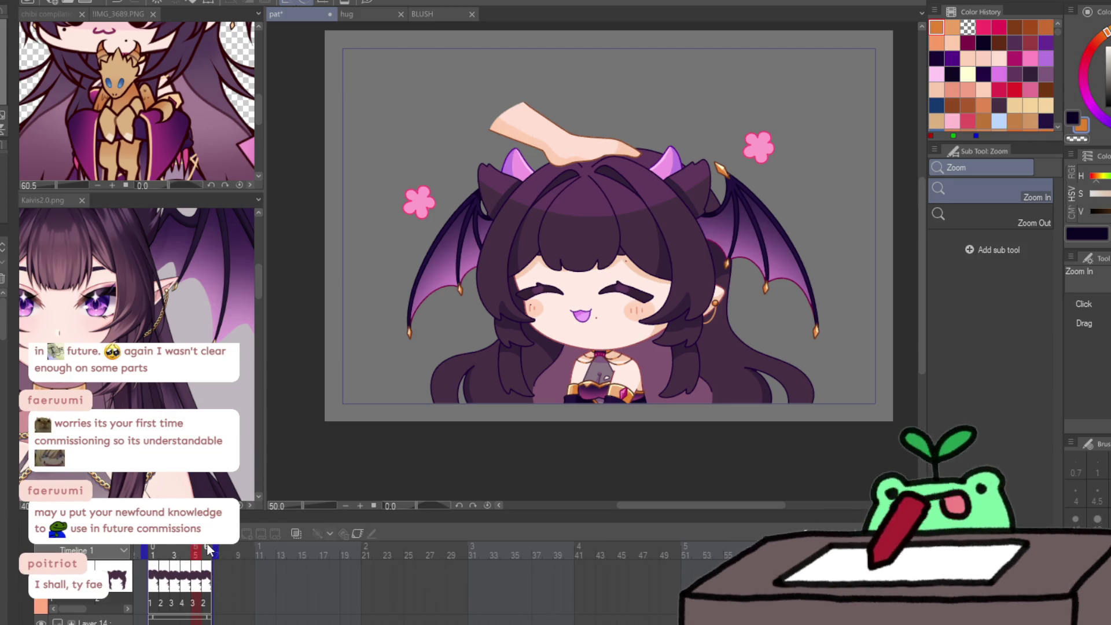
pyautogui.click(209, 549)
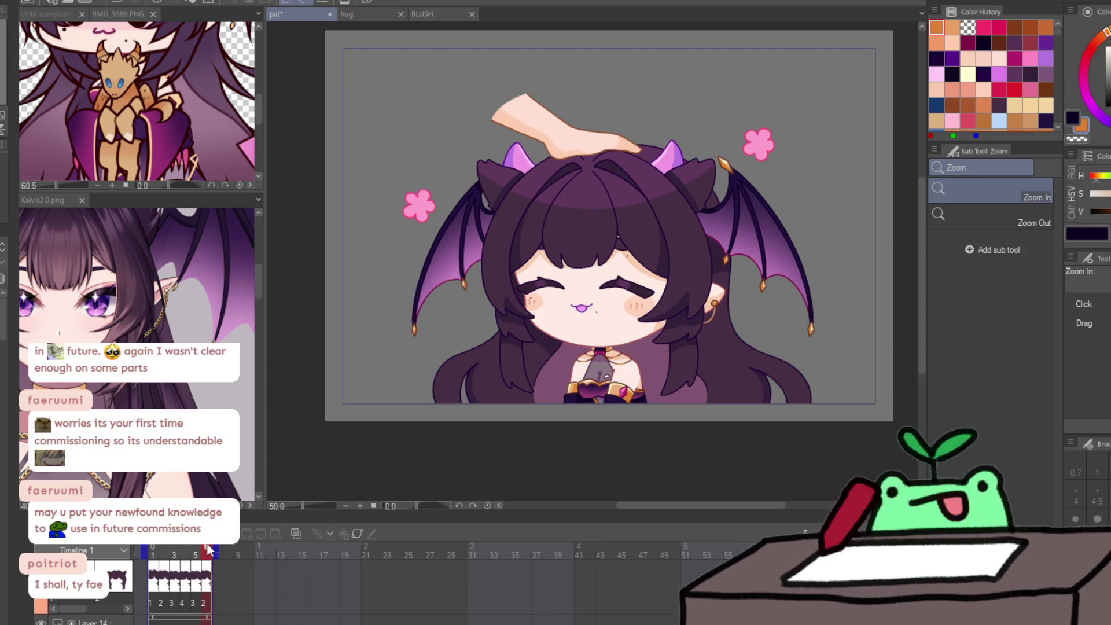
pyautogui.click(296, 533)
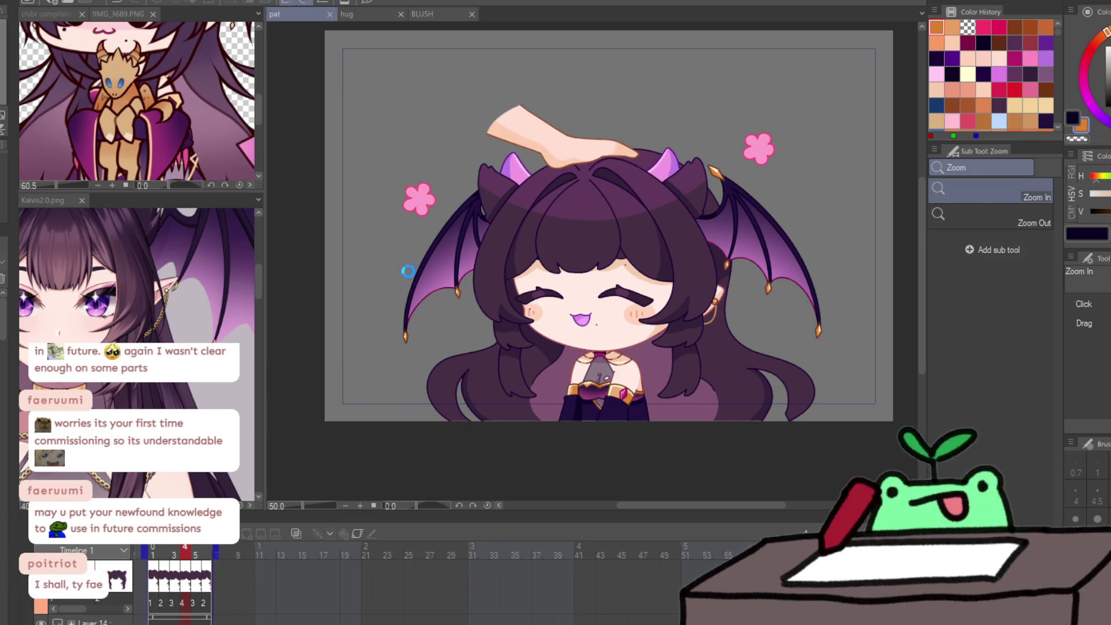
pyautogui.scroll(3, 559, 312)
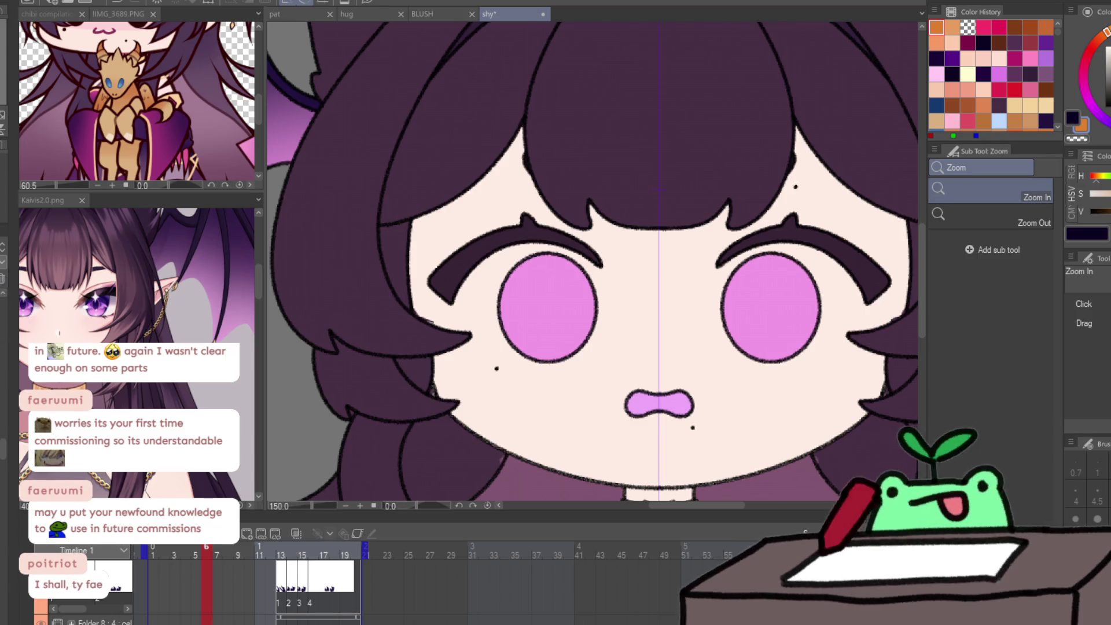
# Zoom the reference image in on the eye and sample its purple with the Pencil.
pyautogui.click(116, 298)
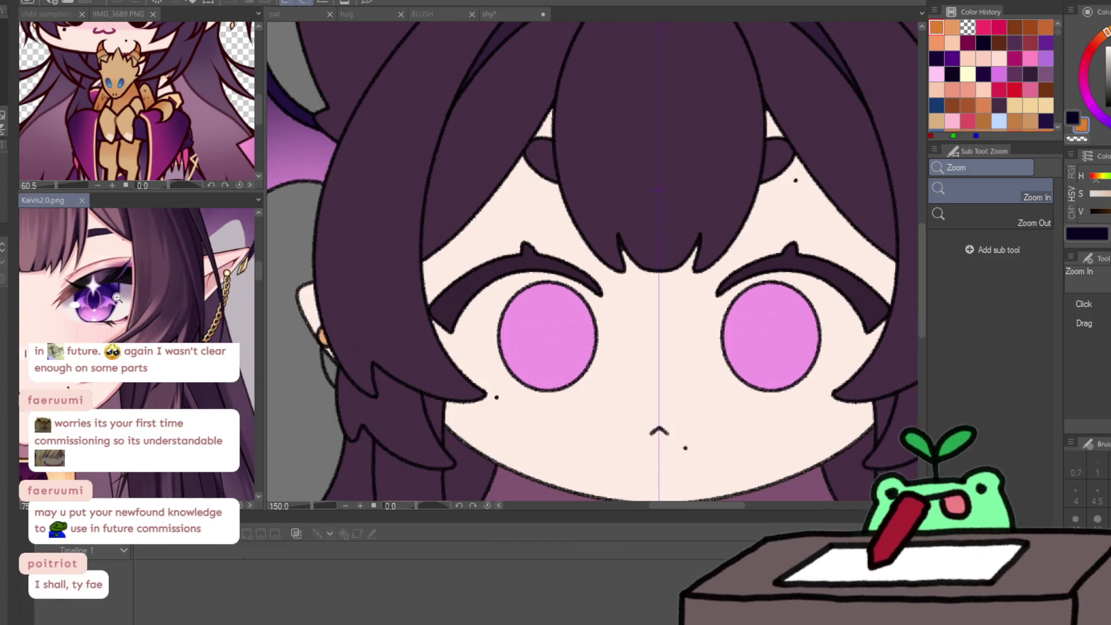
pyautogui.press('p')
pyautogui.scroll(2, 116, 297)
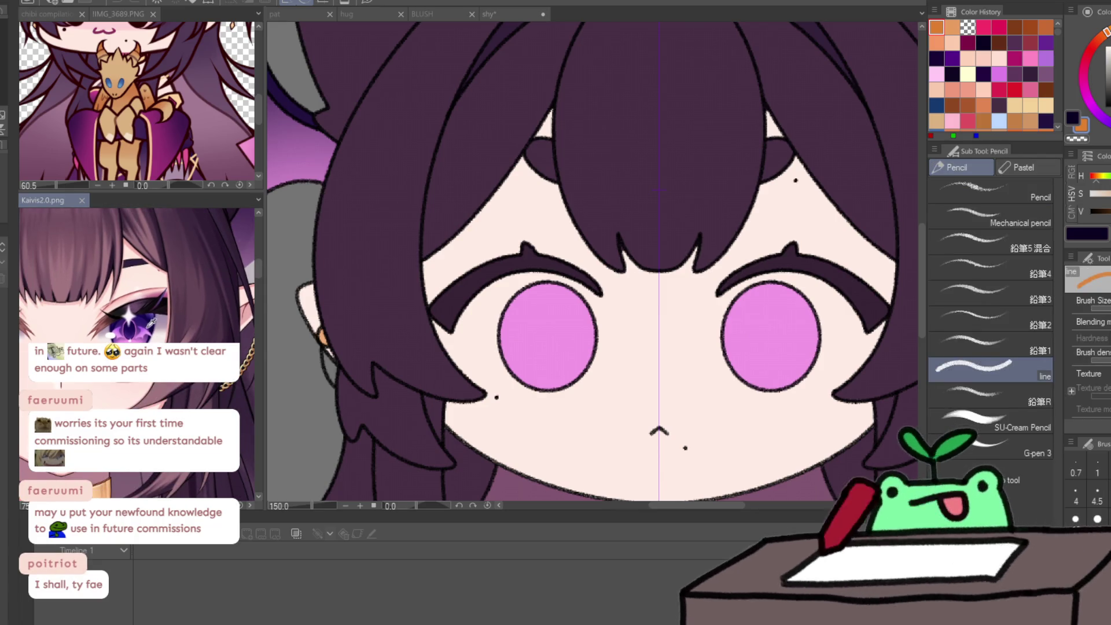
pyautogui.click(152, 321)
pyautogui.scroll(1, 752, 318)
# Draw a dark purple arc across both pink eyes, discarding the trial strokes.
pyautogui.moveTo(720, 359)
pyautogui.mouseDown()
pyautogui.moveTo(724, 342)
pyautogui.moveTo(762, 315)
pyautogui.mouseUp()
pyautogui.hotkey('ctrl', 'z')
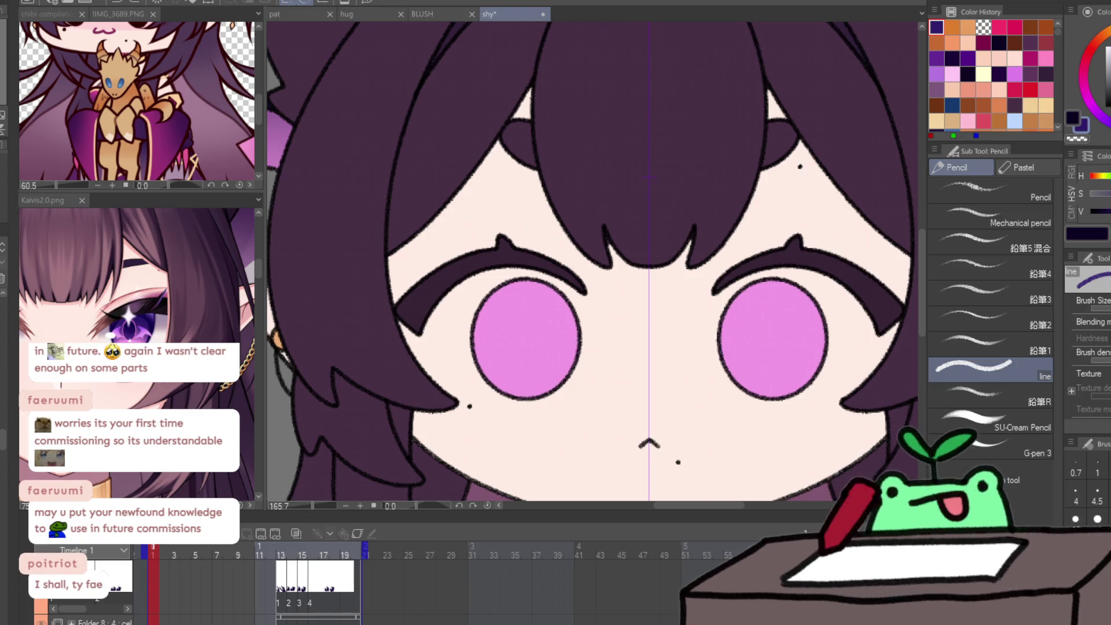
pyautogui.moveTo(726, 361); pyautogui.dragTo(746, 317)
pyautogui.hotkey('ctrl', 'z')
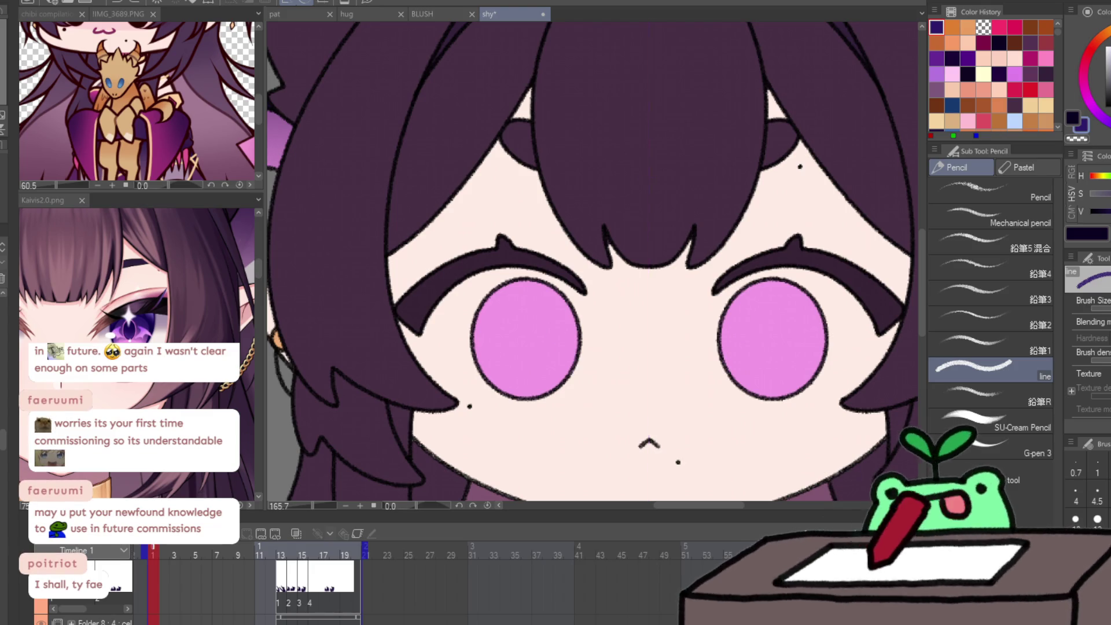
pyautogui.hotkey('ctrl', 'z')
pyautogui.hotkey('ctrl', 'y')
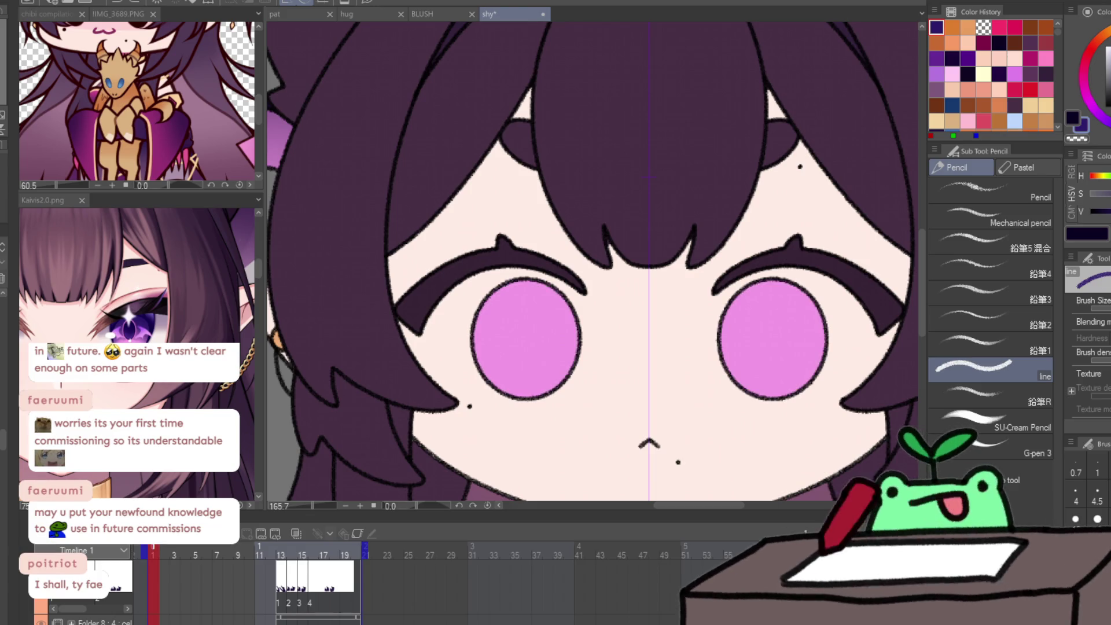
pyautogui.hotkey('ctrl', 'z')
pyautogui.hotkey('ctrl', 'y')
pyautogui.moveTo(721, 362)
pyautogui.mouseDown()
pyautogui.moveTo(729, 346)
pyautogui.moveTo(779, 326)
pyautogui.moveTo(822, 358)
pyautogui.mouseUp()
pyautogui.moveTo(724, 370)
pyautogui.mouseDown()
pyautogui.moveTo(761, 328)
pyautogui.moveTo(728, 347)
pyautogui.moveTo(761, 327)
pyautogui.mouseUp()
pyautogui.hotkey('ctrl', 'z')
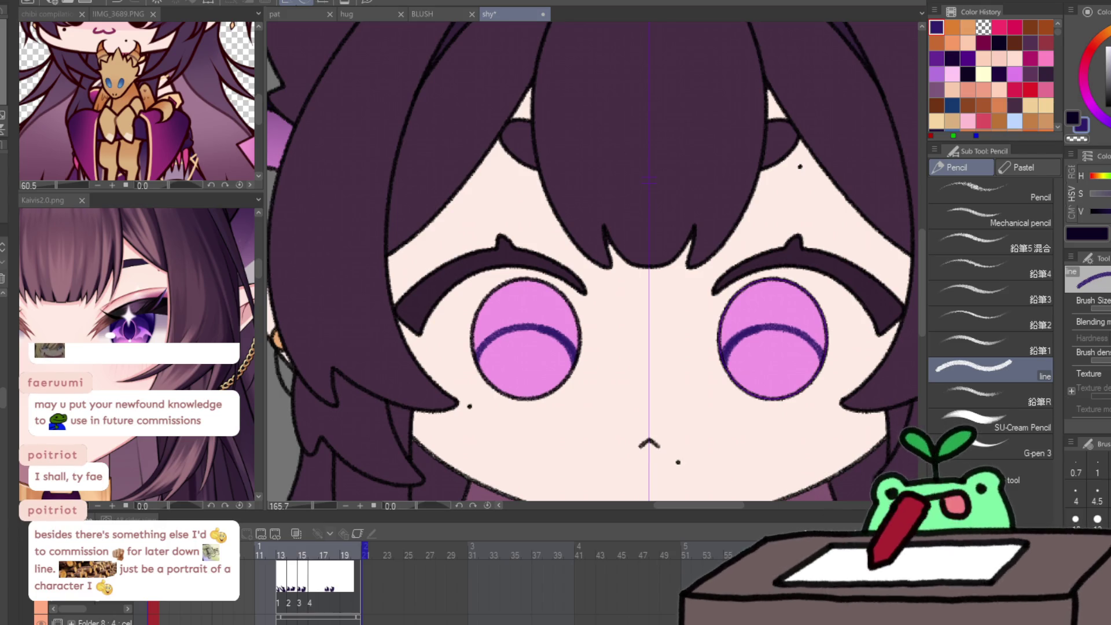
# Try a dark purple fill on the upper irises with edge strokes, then undo the fill.
pyautogui.press('g')
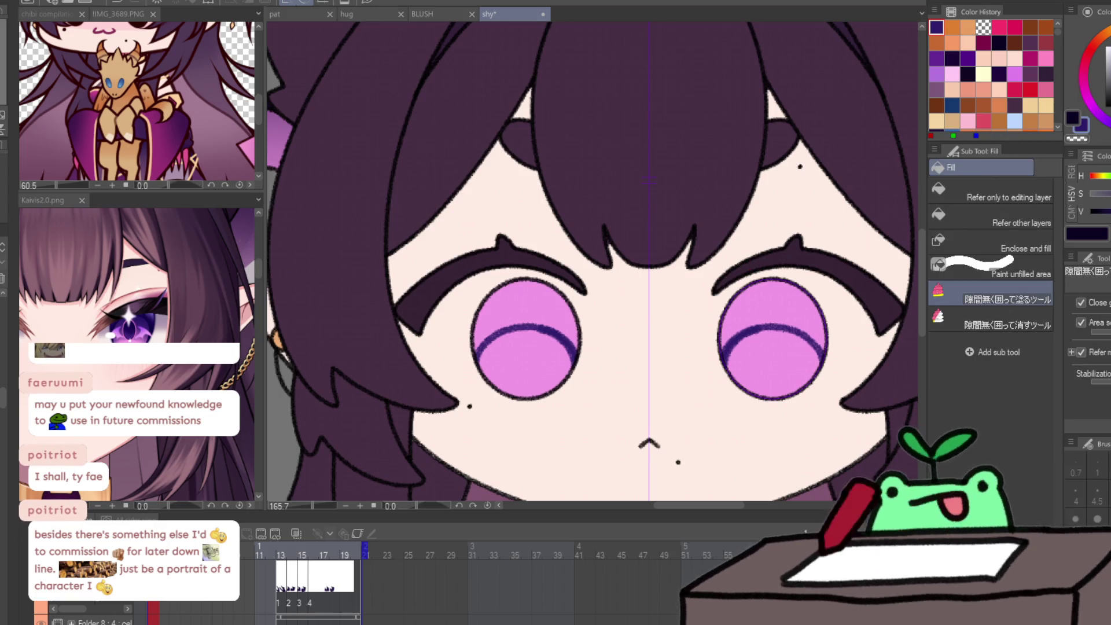
pyautogui.moveTo(735, 365)
pyautogui.mouseDown()
pyautogui.moveTo(492, 272)
pyautogui.moveTo(802, 354)
pyautogui.mouseUp()
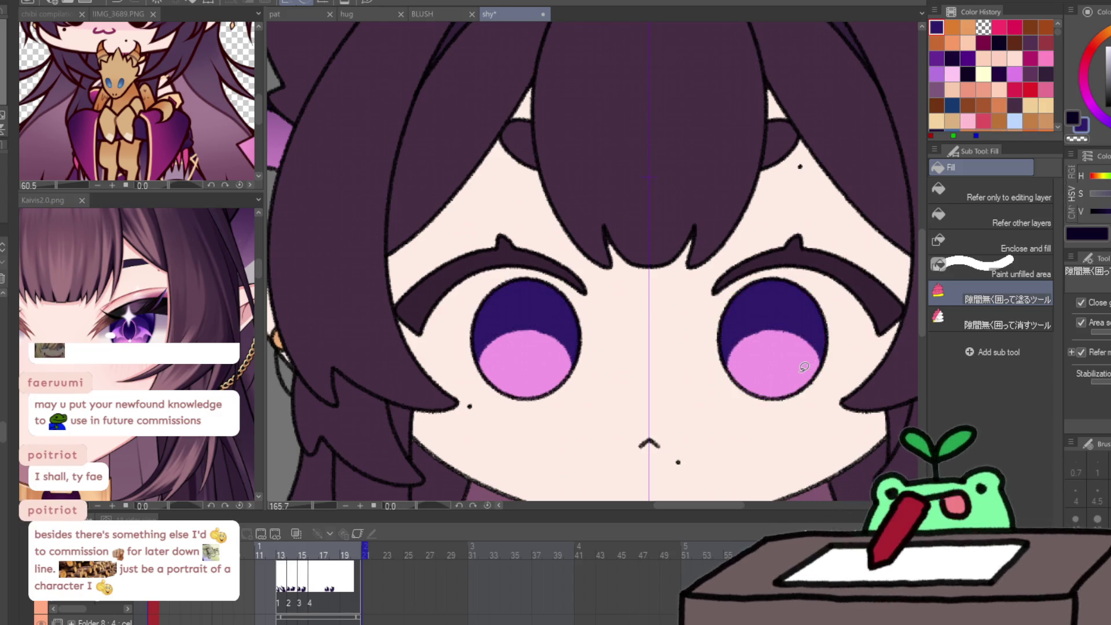
pyautogui.press('p')
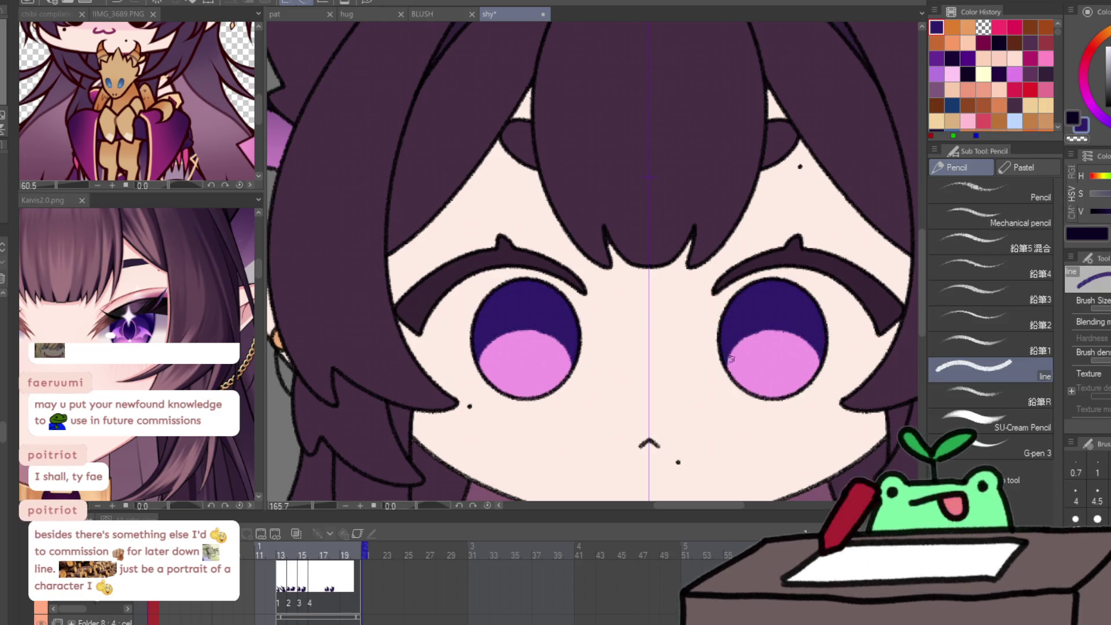
pyautogui.moveTo(726, 363); pyautogui.dragTo(744, 332)
pyautogui.moveTo(733, 382)
pyautogui.mouseDown()
pyautogui.moveTo(731, 347)
pyautogui.moveTo(785, 330)
pyautogui.moveTo(812, 346)
pyautogui.mouseUp()
pyautogui.hotkey('ctrl', 'z')
pyautogui.moveTo(745, 346); pyautogui.dragTo(755, 338)
pyautogui.press('c')
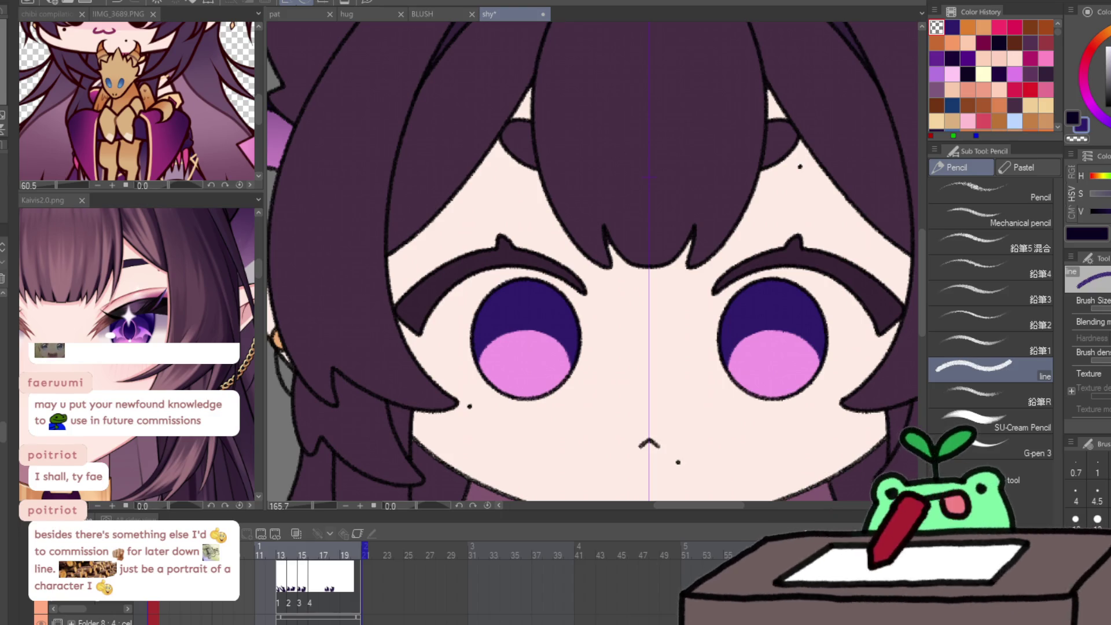
pyautogui.click(650, 235)
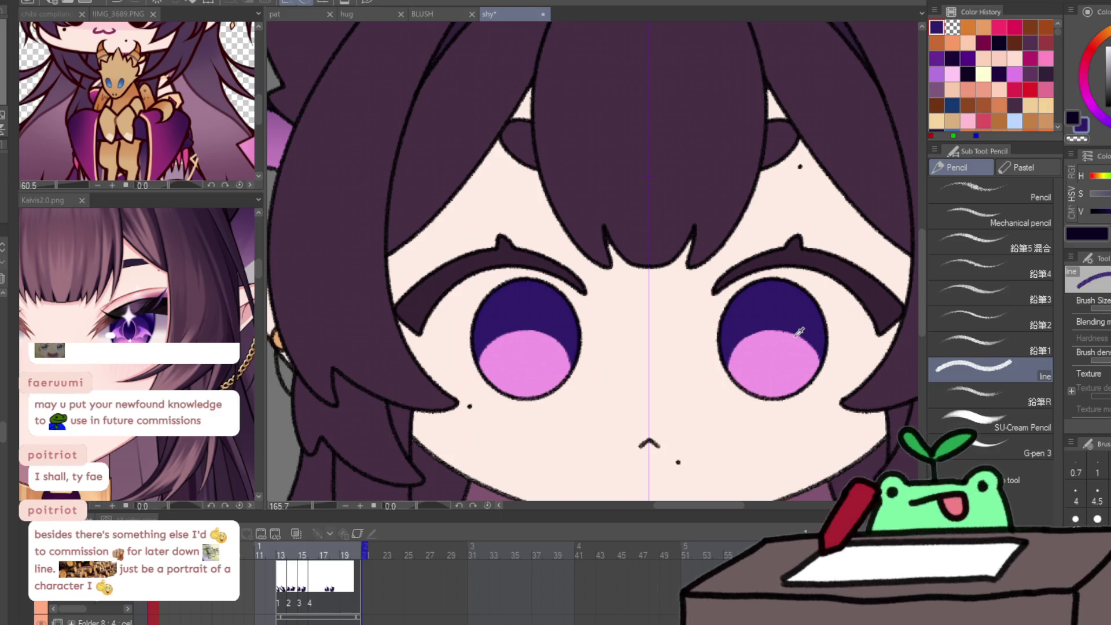
pyautogui.hotkey('ctrl', 'z')
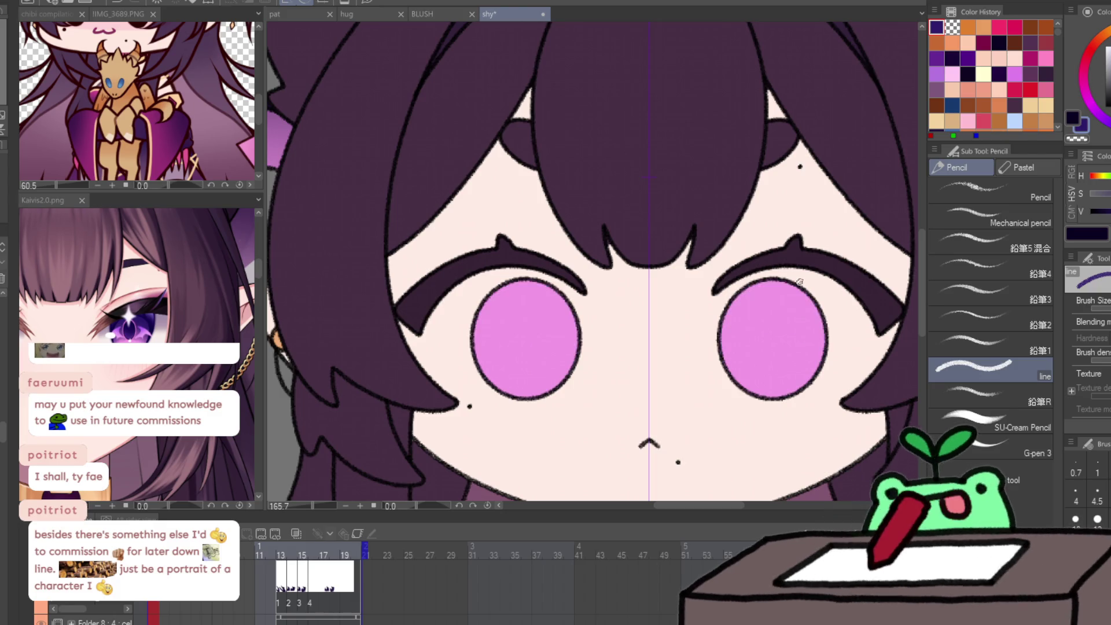
# Pencil curved arcs inside both irises and fill the area above the pink circle dark purple.
pyautogui.moveTo(733, 383)
pyautogui.mouseDown()
pyautogui.moveTo(736, 351)
pyautogui.moveTo(765, 333)
pyautogui.moveTo(798, 342)
pyautogui.mouseUp()
pyautogui.hotkey('ctrl', 'z')
pyautogui.moveTo(733, 388)
pyautogui.mouseDown()
pyautogui.moveTo(735, 360)
pyautogui.moveTo(769, 335)
pyautogui.moveTo(808, 347)
pyautogui.moveTo(816, 370)
pyautogui.moveTo(799, 395)
pyautogui.mouseUp()
pyautogui.moveTo(821, 373); pyautogui.dragTo(752, 339)
pyautogui.moveTo(666, 351)
pyautogui.mouseDown()
pyautogui.moveTo(672, 312)
pyautogui.moveTo(729, 298)
pyautogui.moveTo(750, 324)
pyautogui.mouseUp()
pyautogui.moveTo(425, 355)
pyautogui.mouseDown()
pyautogui.moveTo(418, 327)
pyautogui.moveTo(458, 297)
pyautogui.mouseUp()
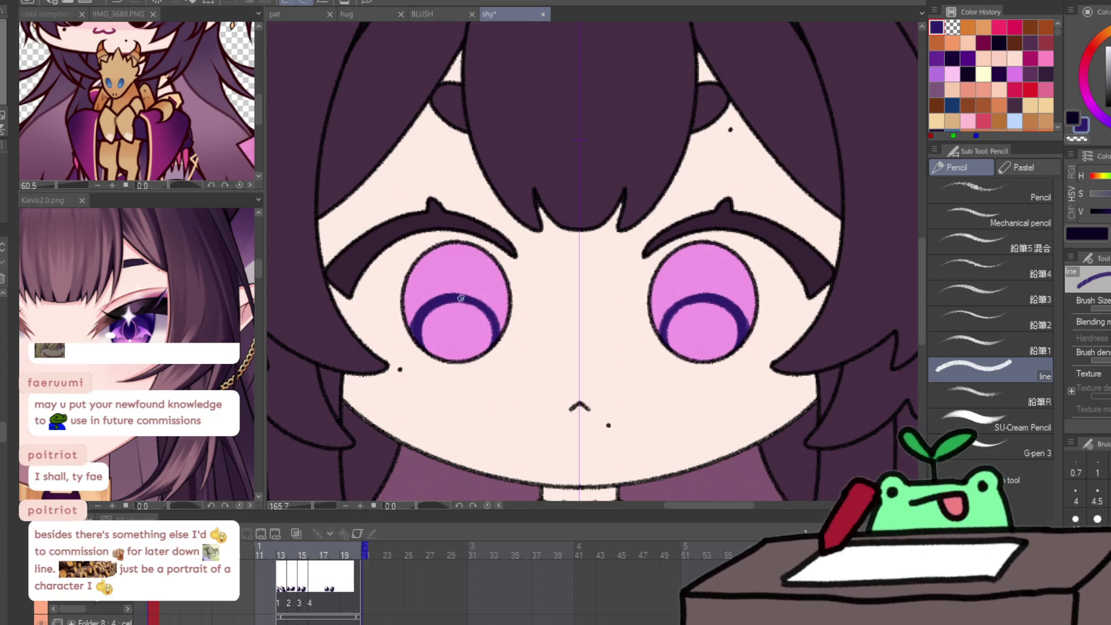
pyautogui.press('g')
pyautogui.moveTo(446, 369)
pyautogui.mouseDown()
pyautogui.moveTo(492, 365)
pyautogui.moveTo(471, 365)
pyautogui.mouseUp()
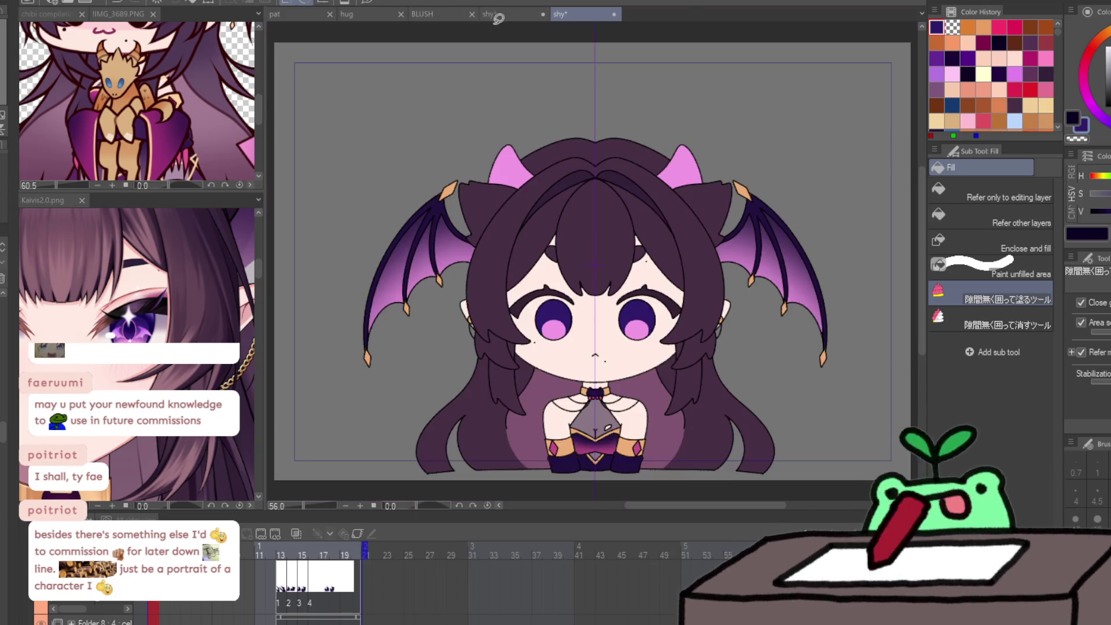
# Check the reference image, then repaint the pink highlight's upper edge in dark purple.
pyautogui.click(565, 16)
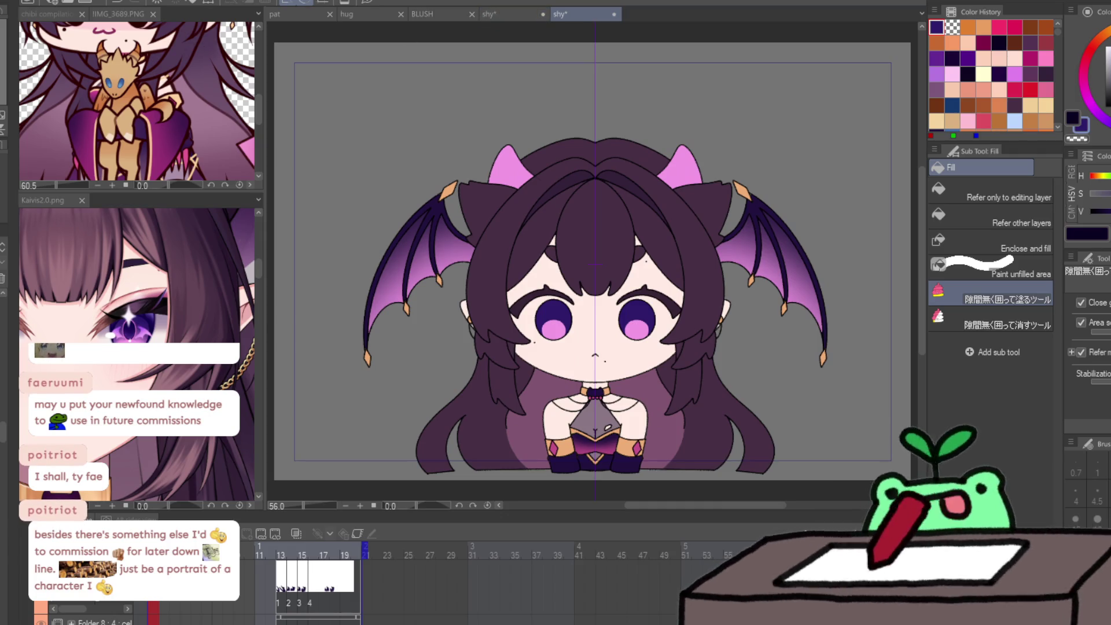
pyautogui.hotkey('ctrl', 'w')
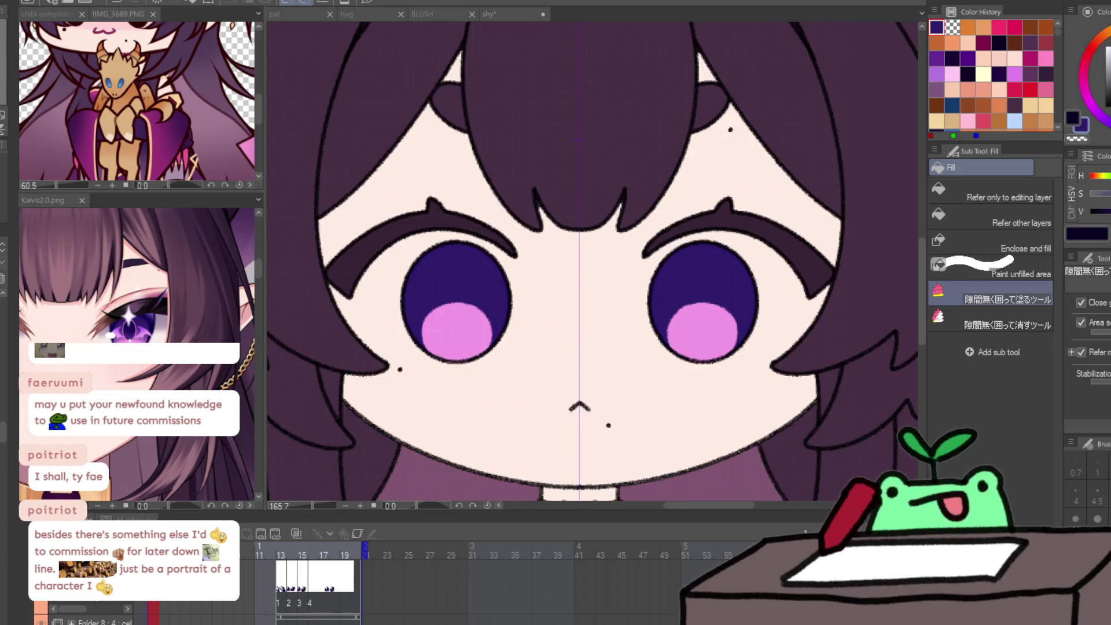
pyautogui.click(56, 14)
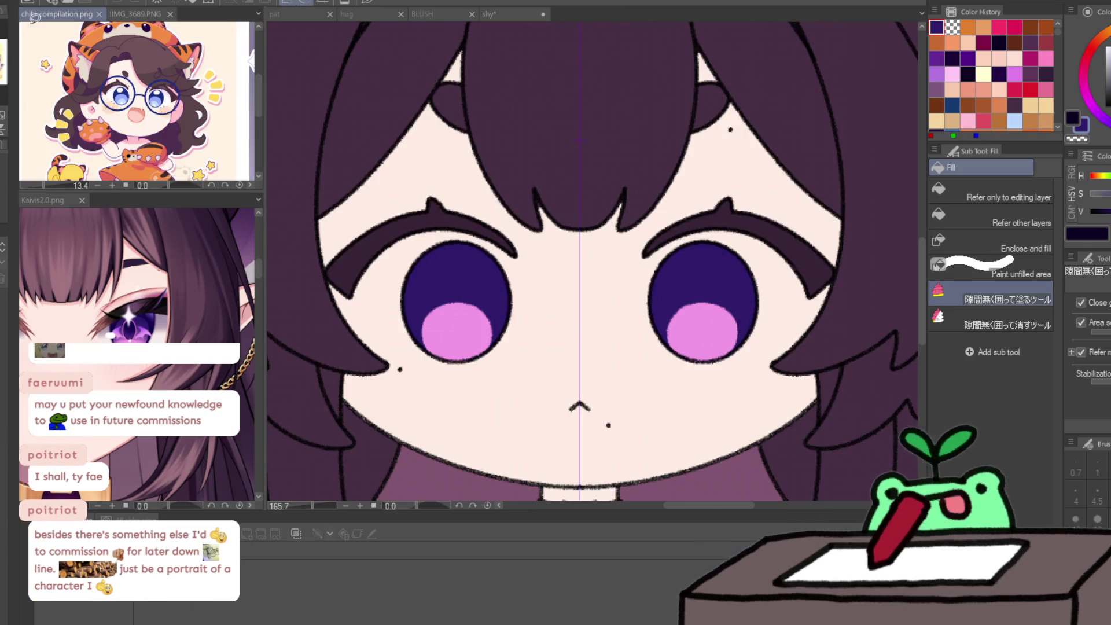
pyautogui.scroll(-5, 130, 106)
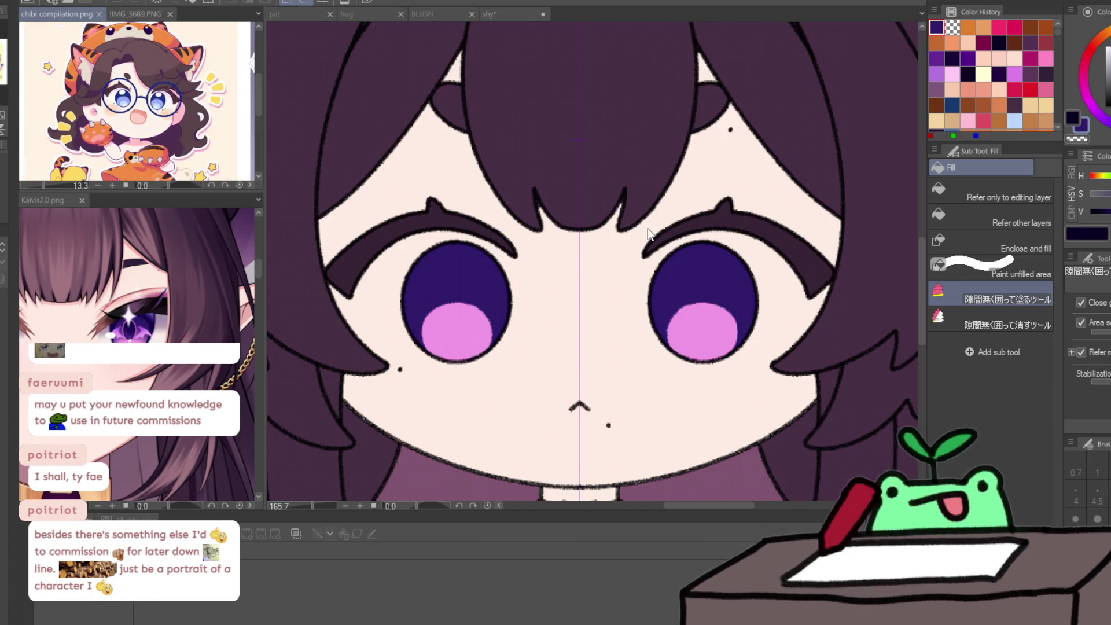
pyautogui.press('p')
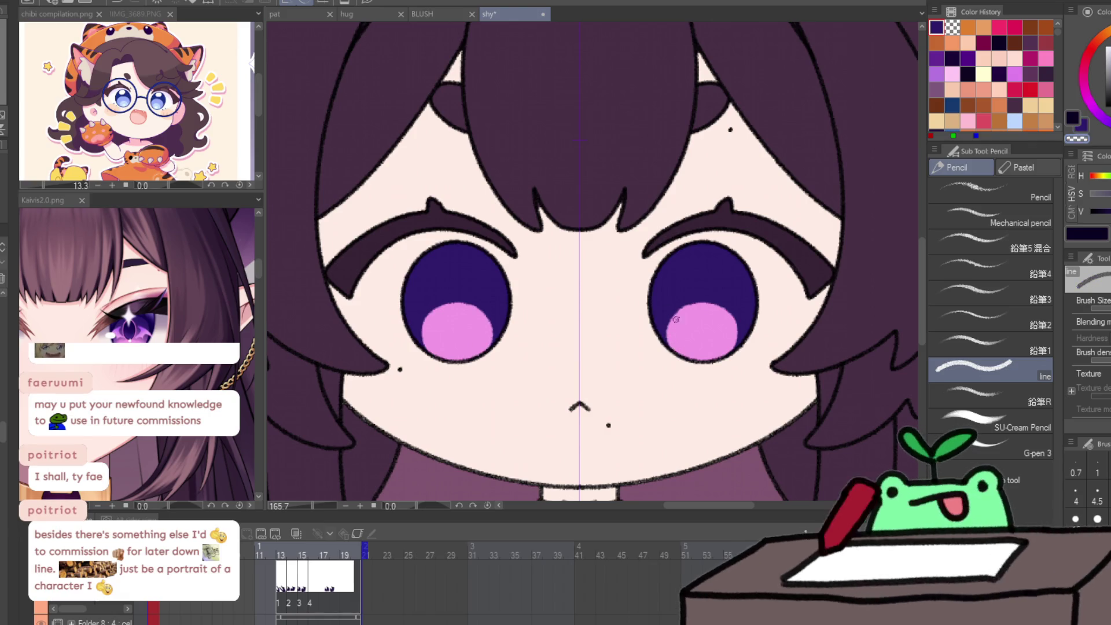
pyautogui.moveTo(671, 347)
pyautogui.mouseDown()
pyautogui.moveTo(692, 304)
pyautogui.moveTo(726, 310)
pyautogui.moveTo(736, 336)
pyautogui.mouseUp()
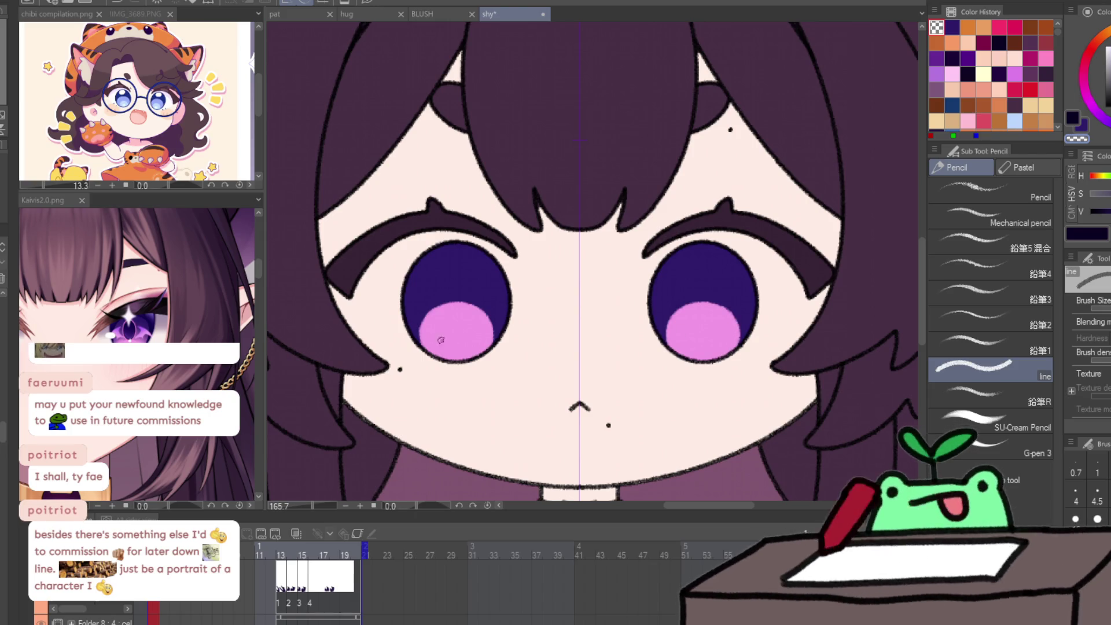
pyautogui.keyDown('alt'); pyautogui.click(428, 304); pyautogui.keyUp('alt')
pyautogui.moveTo(423, 352)
pyautogui.mouseDown()
pyautogui.moveTo(425, 312)
pyautogui.moveTo(429, 357)
pyautogui.mouseUp()
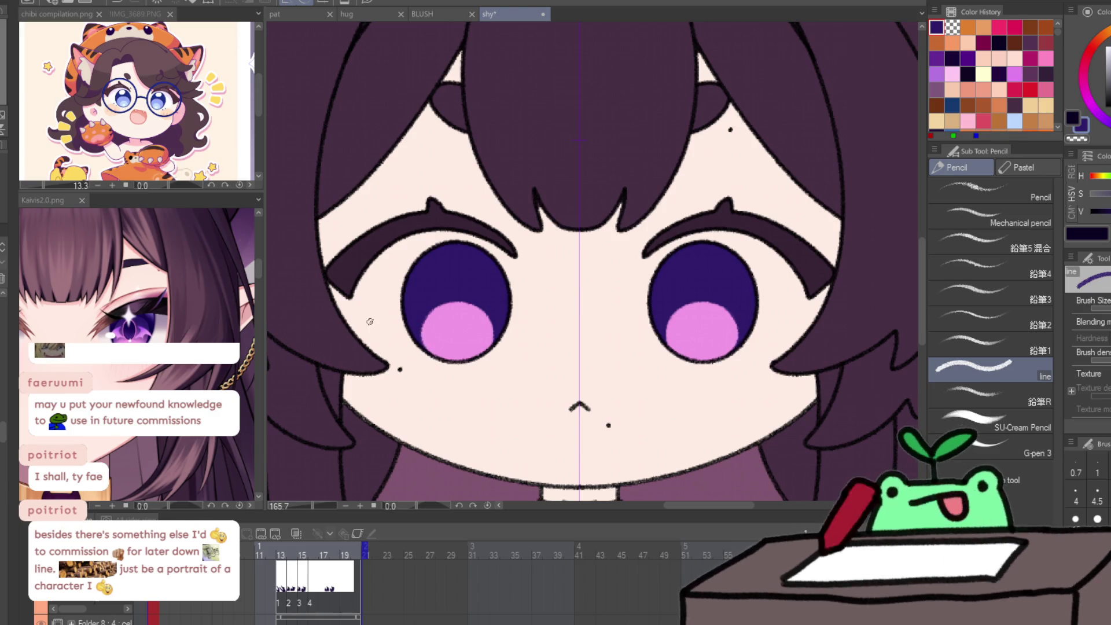
pyautogui.keyDown('alt'); pyautogui.click(457, 331); pyautogui.keyUp('alt')
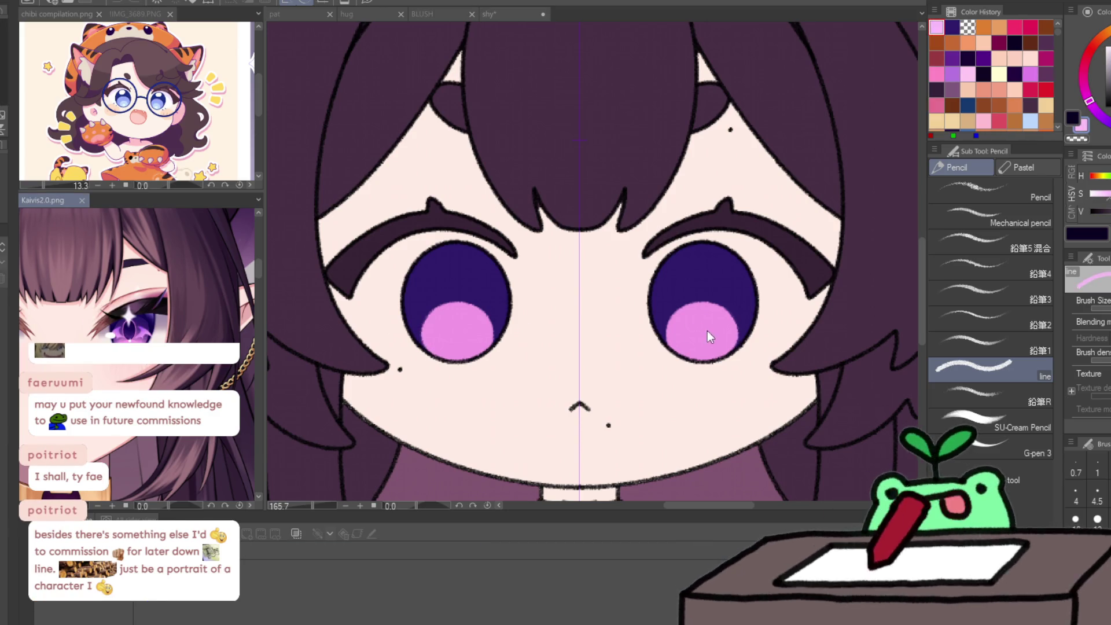
# Touch up the lower highlight edges in pink and lighten the pink colour.
pyautogui.moveTo(699, 337)
pyautogui.mouseDown()
pyautogui.moveTo(692, 348)
pyautogui.moveTo(708, 356)
pyautogui.moveTo(713, 344)
pyautogui.moveTo(702, 334)
pyautogui.moveTo(711, 354)
pyautogui.moveTo(694, 335)
pyautogui.moveTo(707, 355)
pyautogui.moveTo(703, 337)
pyautogui.moveTo(690, 346)
pyautogui.moveTo(704, 353)
pyautogui.mouseUp()
pyautogui.click(1106, 203)
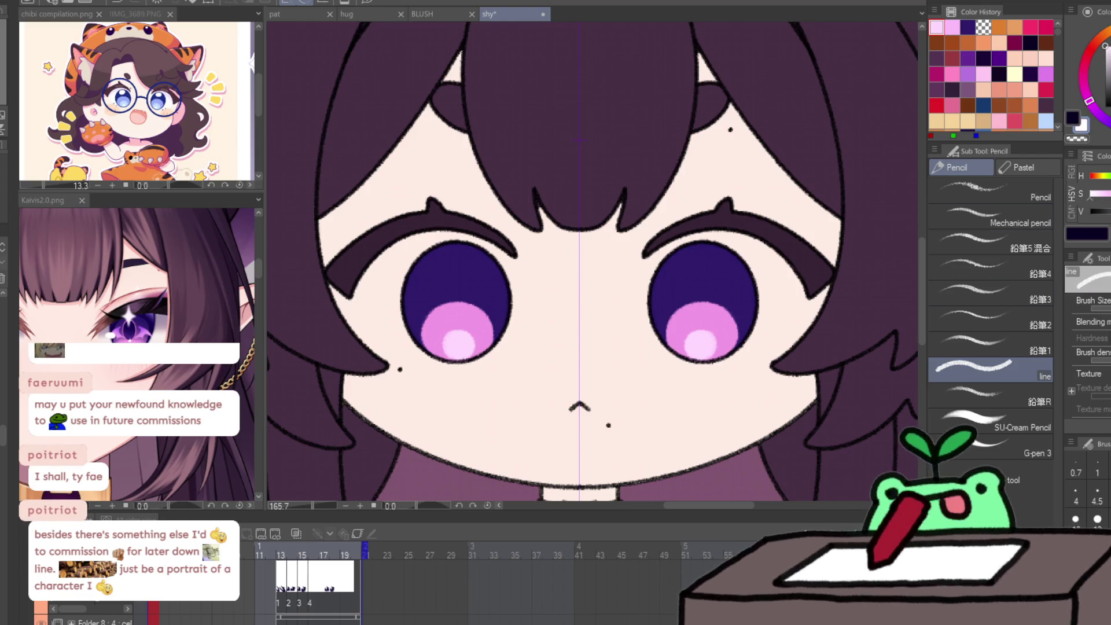
pyautogui.moveTo(698, 249)
pyautogui.mouseDown()
pyautogui.moveTo(699, 285)
pyautogui.moveTo(687, 266)
pyautogui.moveTo(715, 267)
pyautogui.mouseUp()
pyautogui.hotkey('ctrl', 'z')
pyautogui.hotkey('ctrl', 'z')
# Zoom in on the right eye and curve the white cross highlight into a four-pointed star.
pyautogui.press('/')
pyautogui.click(662, 281)
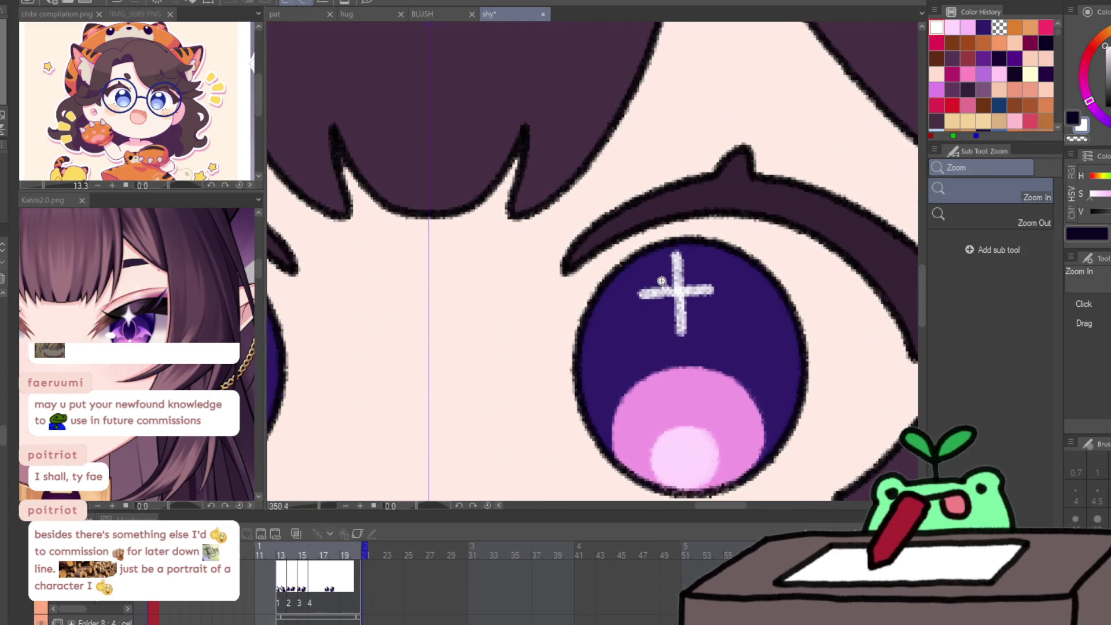
pyautogui.press('p')
pyautogui.moveTo(639, 295)
pyautogui.mouseDown()
pyautogui.moveTo(673, 250)
pyautogui.moveTo(638, 296)
pyautogui.moveTo(680, 334)
pyautogui.moveTo(668, 308)
pyautogui.moveTo(715, 289)
pyautogui.mouseUp()
pyautogui.hotkey('ctrl', 'z')
pyautogui.hotkey('ctrl', 'z')
pyautogui.moveTo(675, 251)
pyautogui.mouseDown()
pyautogui.moveTo(701, 285)
pyautogui.moveTo(718, 285)
pyautogui.moveTo(709, 323)
pyautogui.moveTo(706, 307)
pyautogui.moveTo(635, 298)
pyautogui.mouseUp()
# Sample a pink from the reference eye for the inner circles.
pyautogui.press('g')
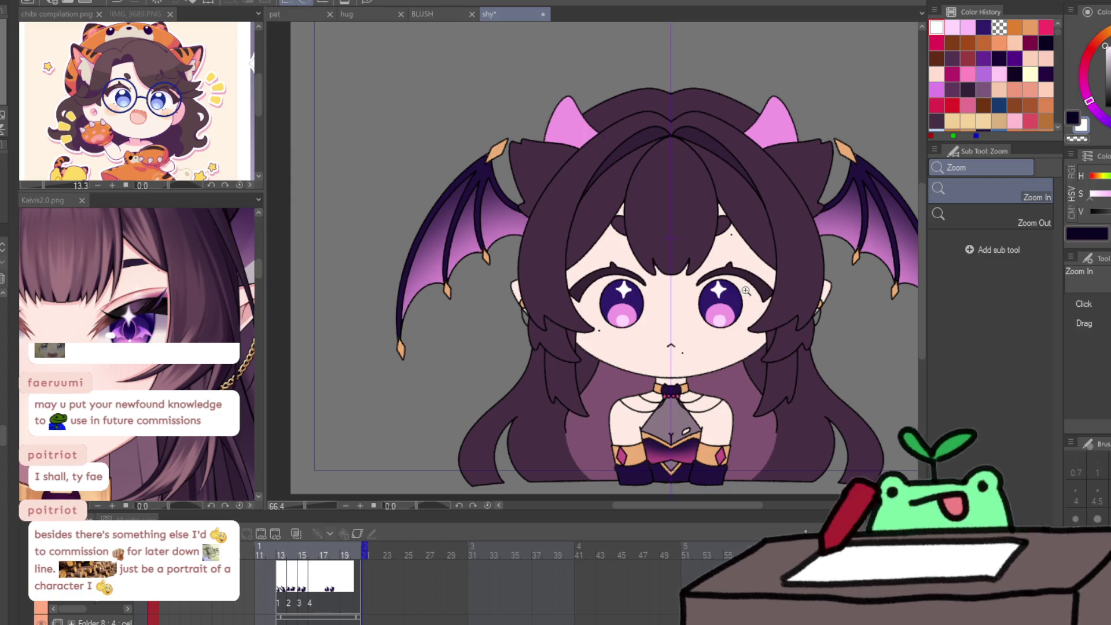
pyautogui.click(725, 300)
pyautogui.scroll(-2, 790, 289)
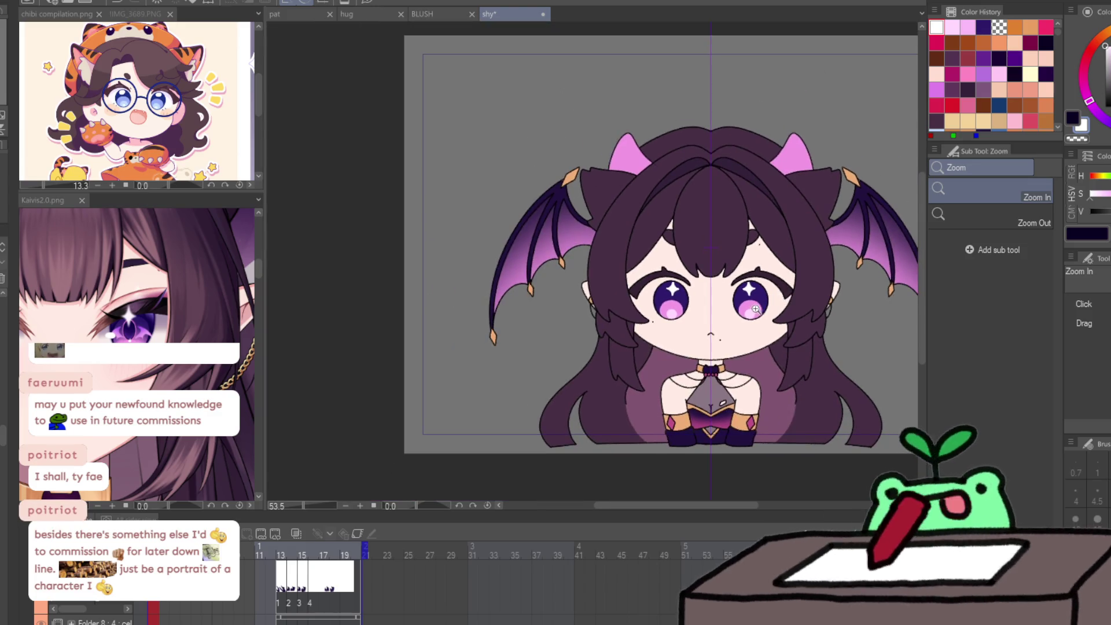
pyautogui.scroll(5, 770, 306)
pyautogui.press('p')
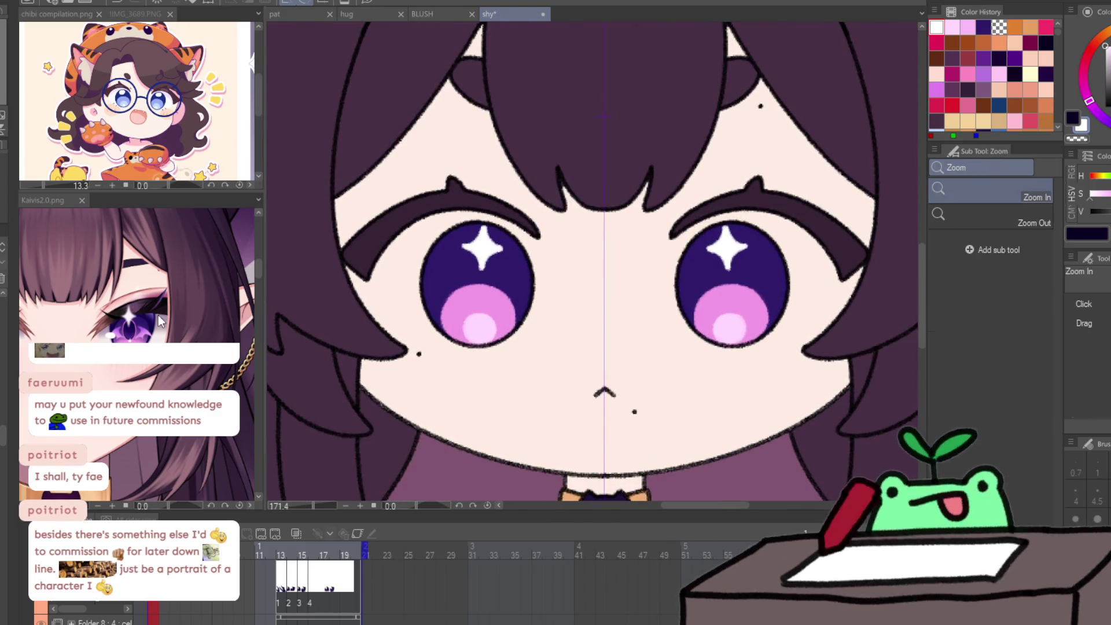
pyautogui.scroll(3, 154, 328)
pyautogui.click(153, 329)
pyautogui.press('/')
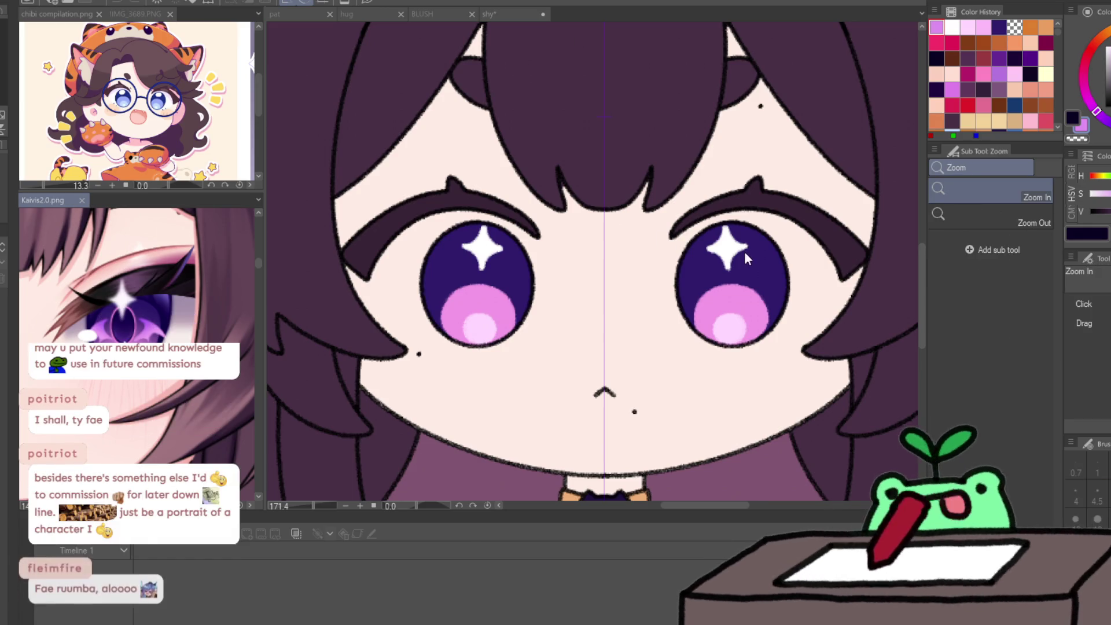
pyautogui.scroll(-1, 755, 276)
pyautogui.scroll(-3, 139, 358)
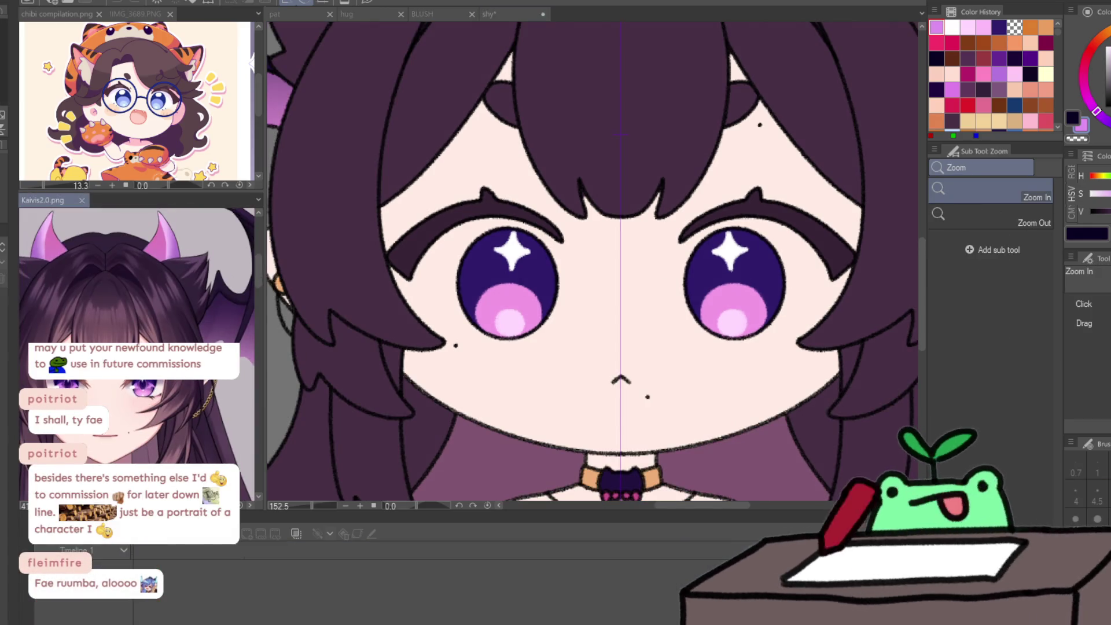
pyautogui.scroll(5, 746, 276)
# Test a pink stroke in both irises, undo it, and choose lavender as the colour.
pyautogui.press('p')
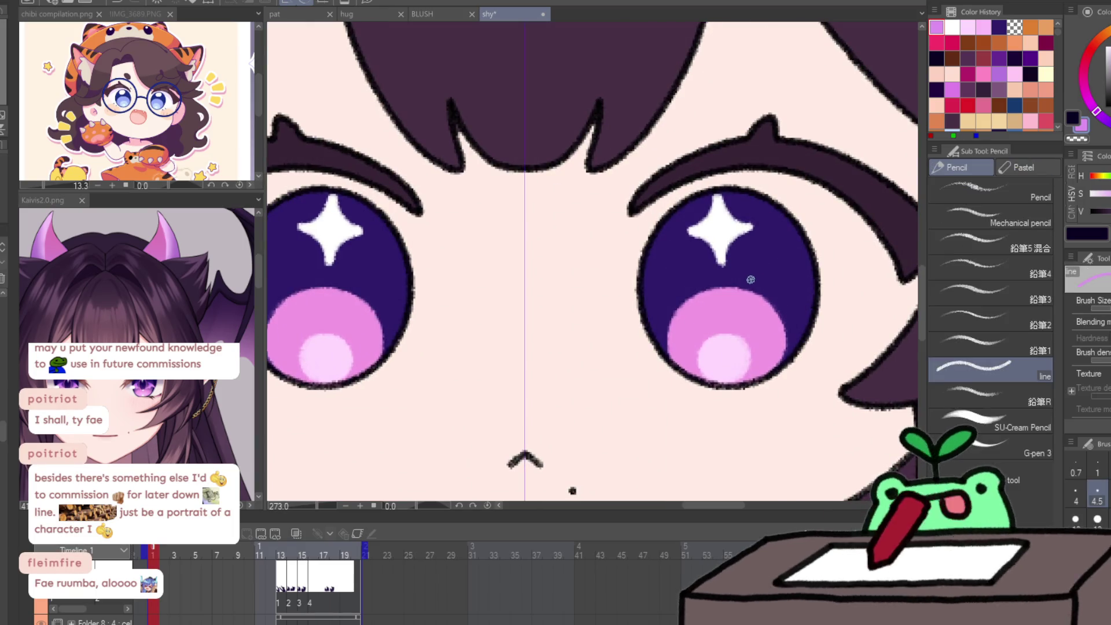
pyautogui.moveTo(751, 281); pyautogui.dragTo(776, 260)
pyautogui.hotkey('ctrl', 'z')
pyautogui.scroll(5, 151, 379)
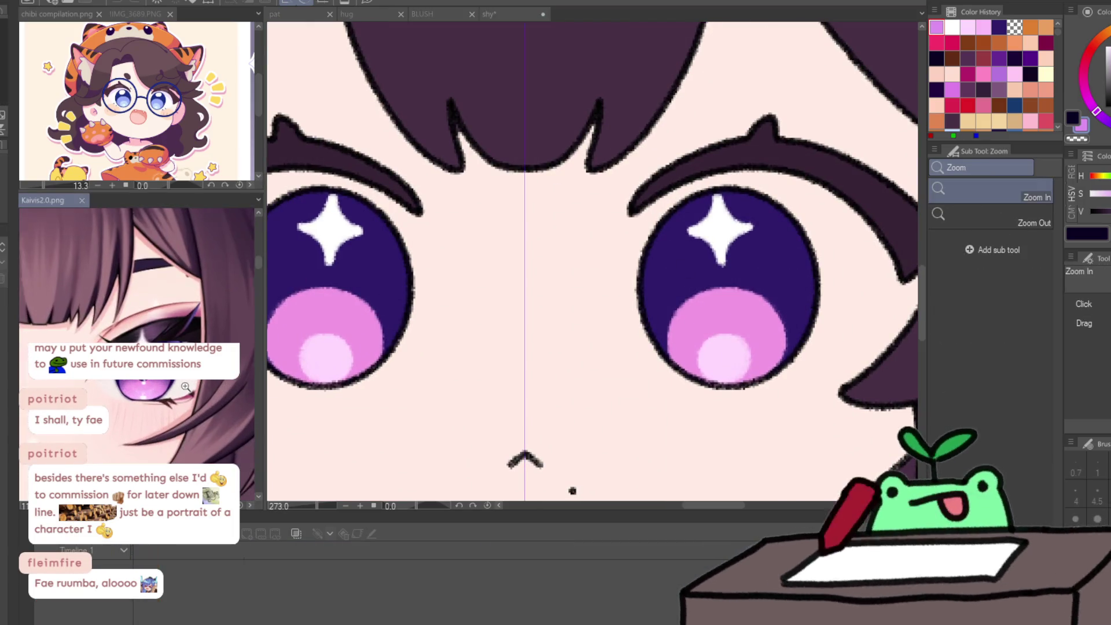
pyautogui.scroll(-3, 139, 359)
pyautogui.click(524, 252)
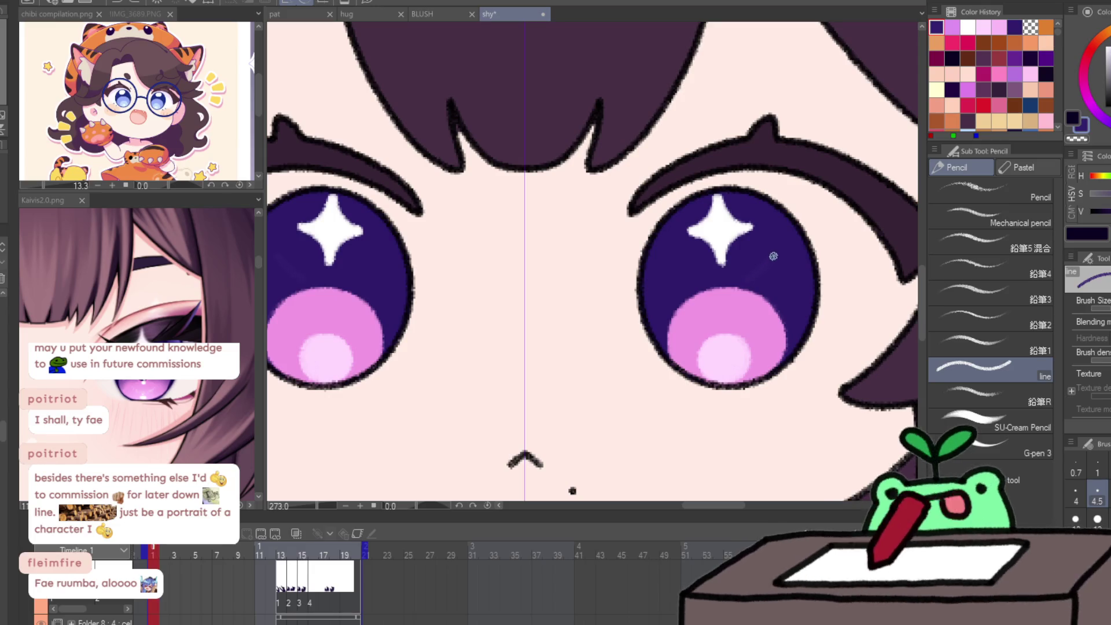
pyautogui.keyDown('alt'); pyautogui.click(167, 365); pyautogui.keyUp('alt')
# Draw lavender star-arm outlines beside each white sparkle and fill them in.
pyautogui.moveTo(744, 282)
pyautogui.mouseDown()
pyautogui.moveTo(778, 257)
pyautogui.moveTo(783, 293)
pyautogui.moveTo(800, 273)
pyautogui.mouseUp()
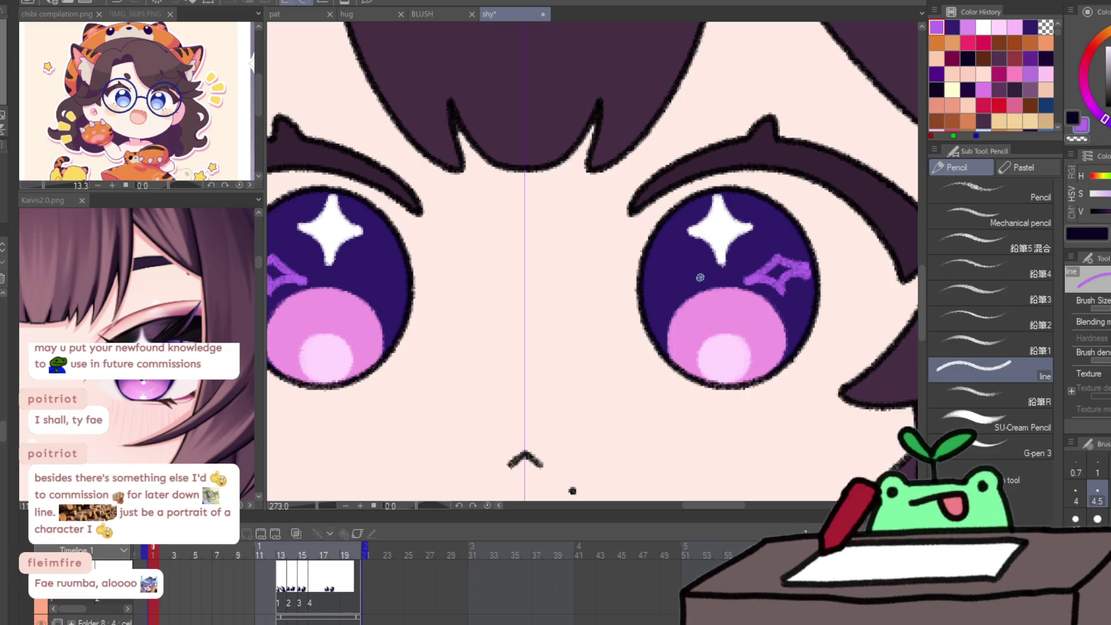
pyautogui.moveTo(701, 279)
pyautogui.mouseDown()
pyautogui.moveTo(670, 252)
pyautogui.moveTo(648, 298)
pyautogui.moveTo(702, 281)
pyautogui.mouseUp()
pyautogui.hotkey('ctrl', 'z')
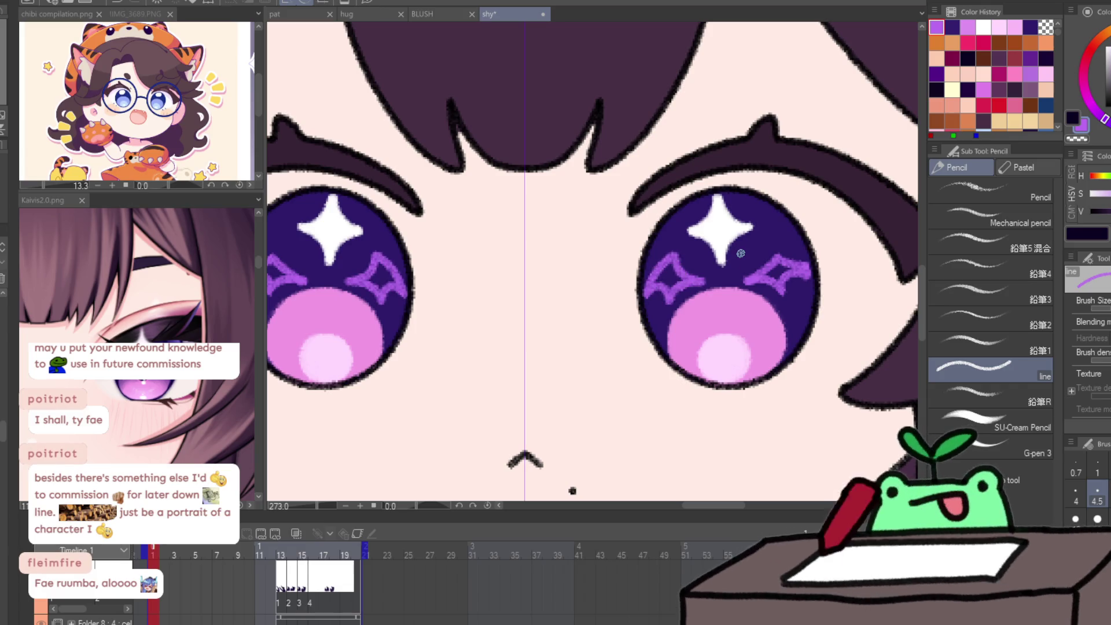
pyautogui.press('g')
pyautogui.click(666, 278)
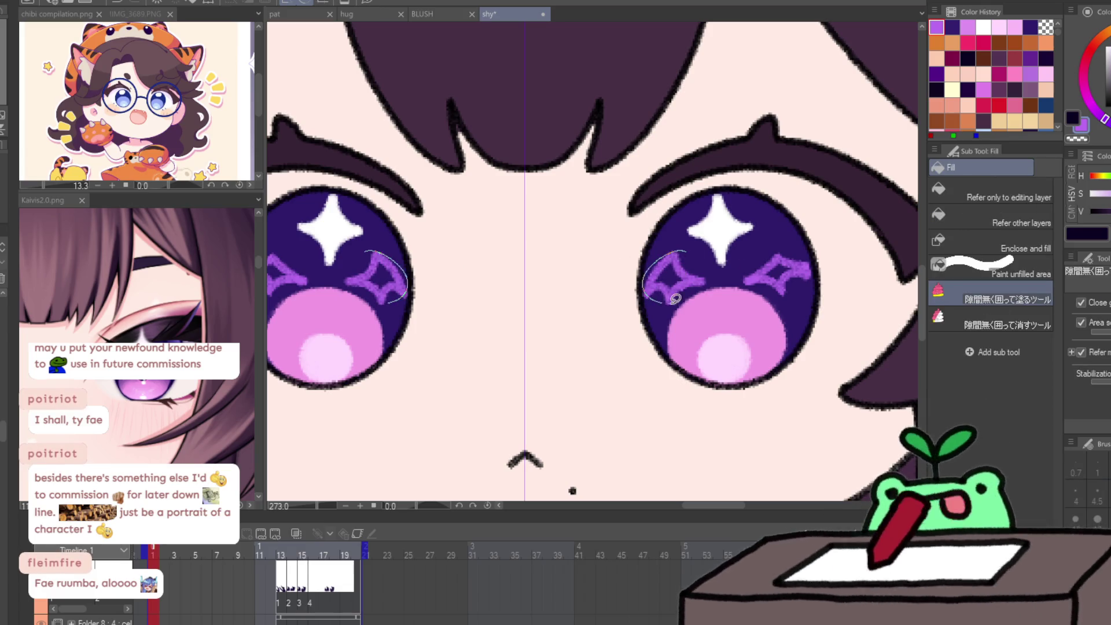
pyautogui.click(770, 272)
pyautogui.hotkey('ctrl', 'space')
pyautogui.scroll(-8, 845, 294)
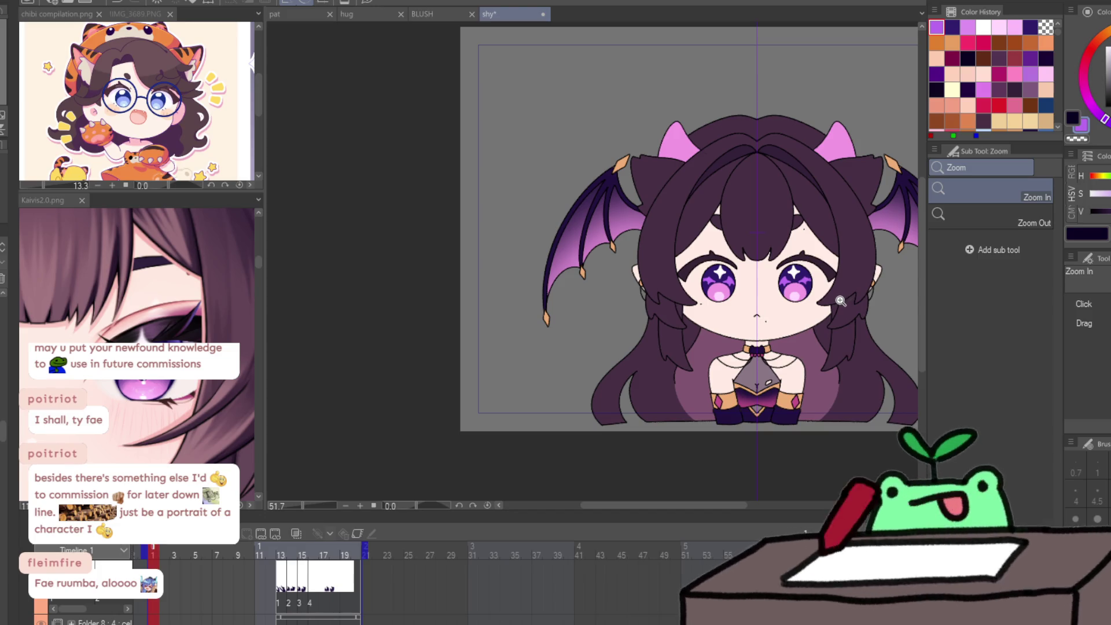
pyautogui.scroll(6, 809, 287)
# Undo the purple squiggles and draw thin white highlights along the inner and lower eye rims.
pyautogui.press('g')
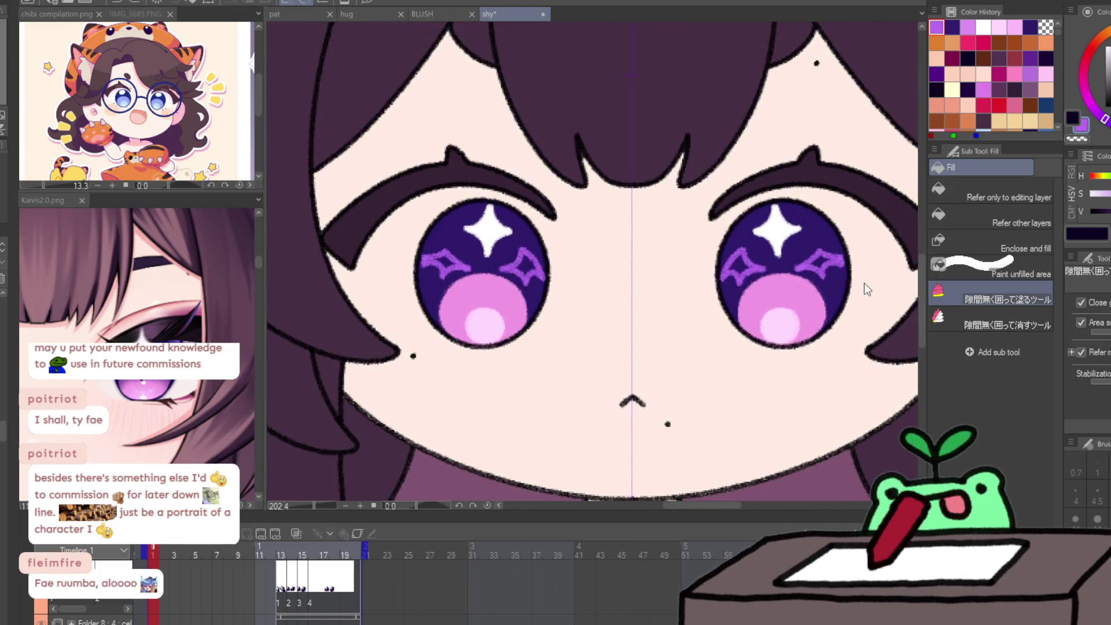
pyautogui.hotkey('ctrl', 'z')
pyautogui.scroll(-6, 858, 284)
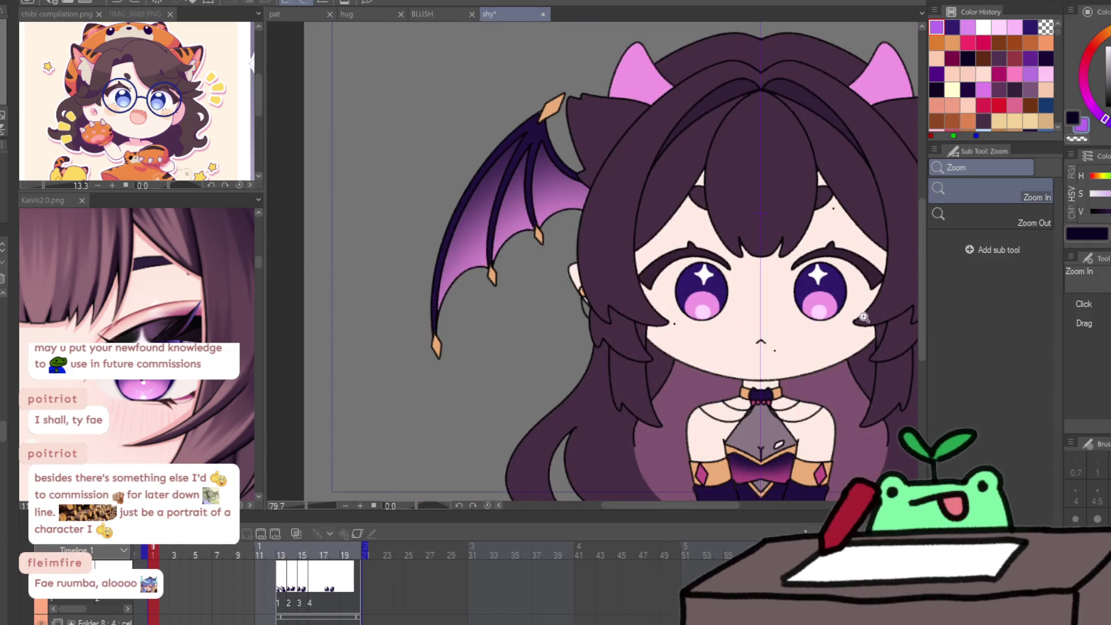
pyautogui.scroll(5, 855, 323)
pyautogui.press('g')
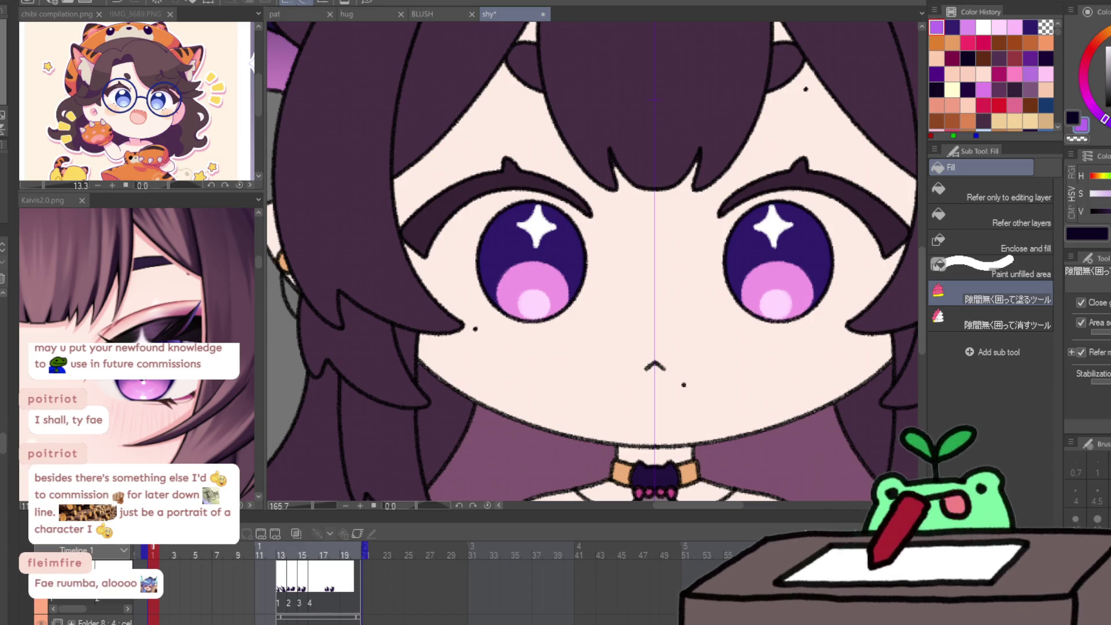
pyautogui.press('p')
pyautogui.keyDown('ctrl'); pyautogui.click(778, 238); pyautogui.keyUp('ctrl')
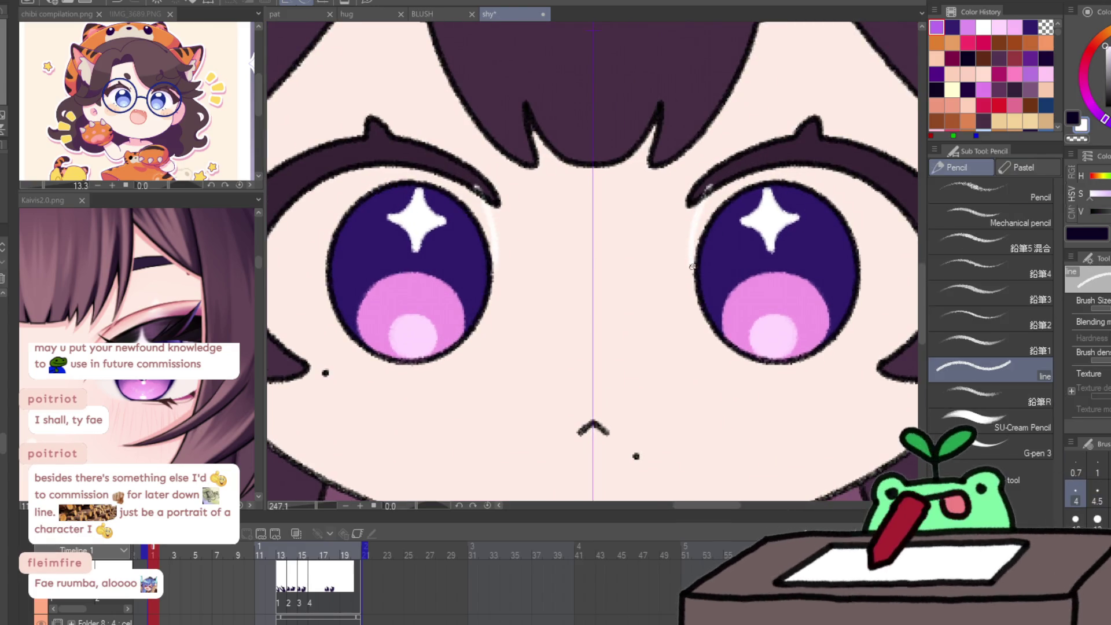
pyautogui.moveTo(699, 208)
pyautogui.mouseDown()
pyautogui.moveTo(691, 287)
pyautogui.moveTo(661, 282)
pyautogui.mouseUp()
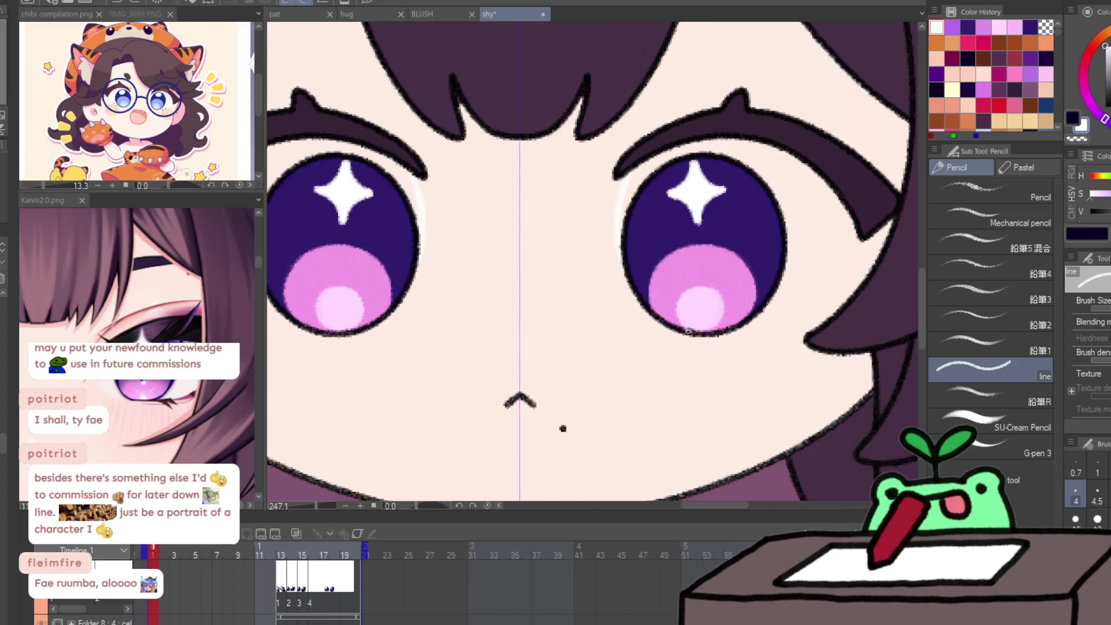
pyautogui.moveTo(746, 331); pyautogui.dragTo(832, 275)
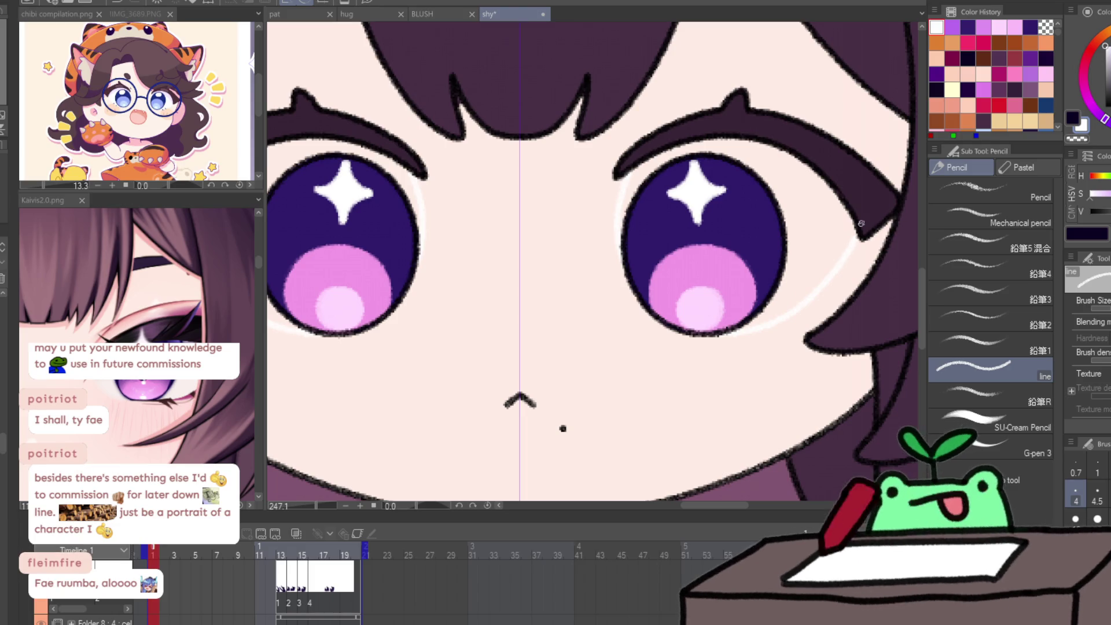
# Fill both eye whites with white using the gap-closing lasso fill.
pyautogui.press('g')
pyautogui.moveTo(756, 129)
pyautogui.mouseDown()
pyautogui.moveTo(623, 315)
pyautogui.moveTo(866, 206)
pyautogui.moveTo(833, 168)
pyautogui.moveTo(848, 170)
pyautogui.mouseUp()
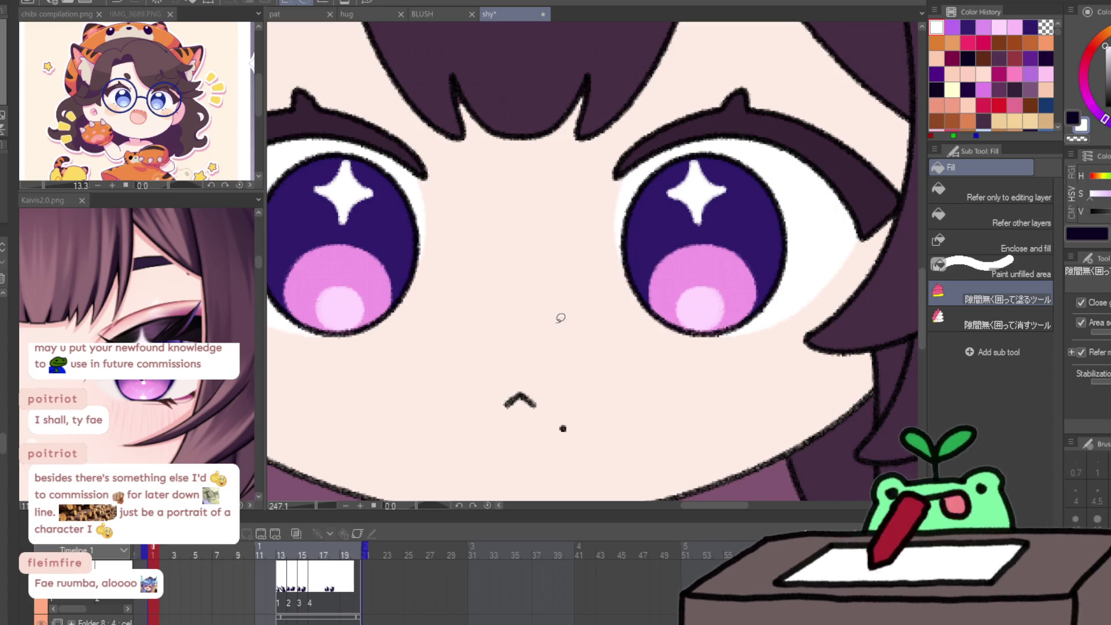
pyautogui.scroll(-3, 561, 317)
pyautogui.scroll(1, 560, 318)
# Pick a light purple and paint lavender shading above both eye whites under the lids.
pyautogui.press('g')
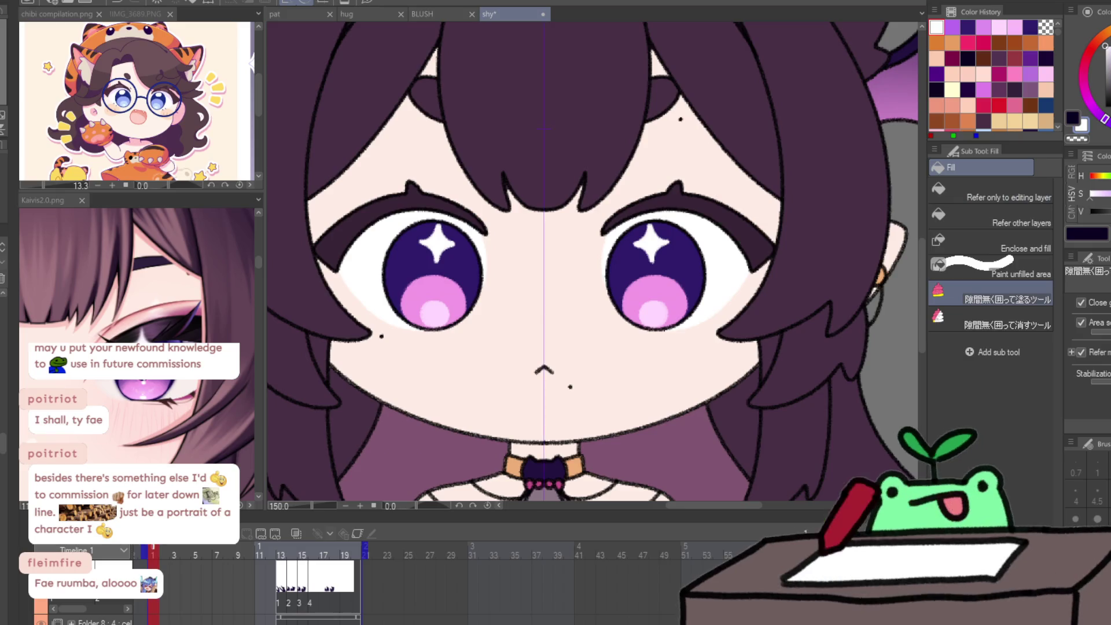
pyautogui.press('p')
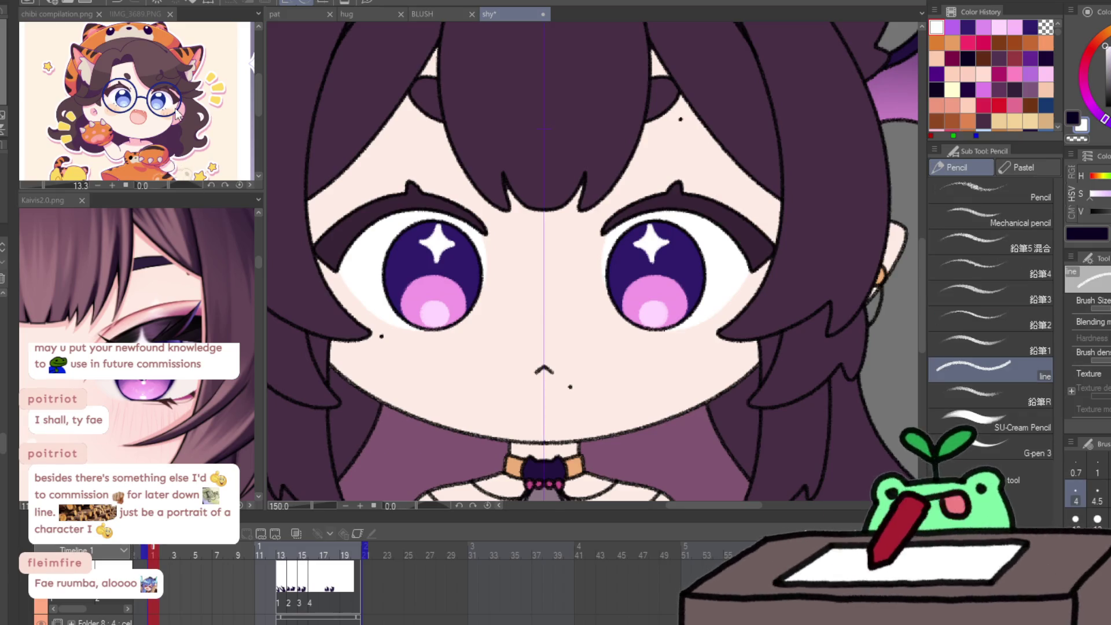
pyautogui.click(1106, 197)
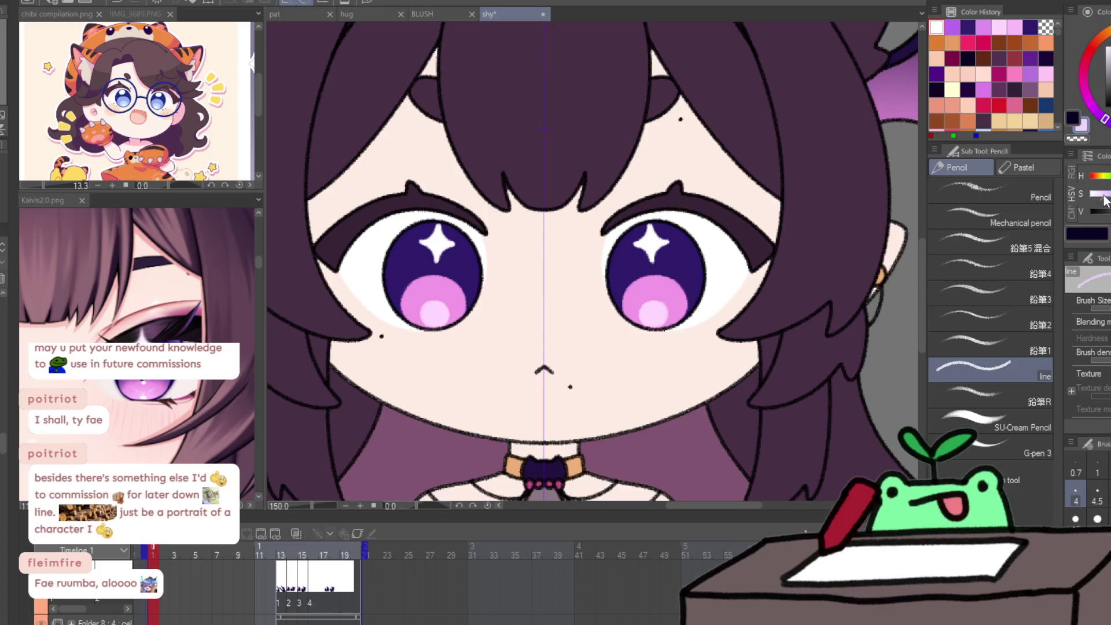
pyautogui.moveTo(604, 227)
pyautogui.mouseDown()
pyautogui.moveTo(689, 218)
pyautogui.moveTo(752, 246)
pyautogui.mouseUp()
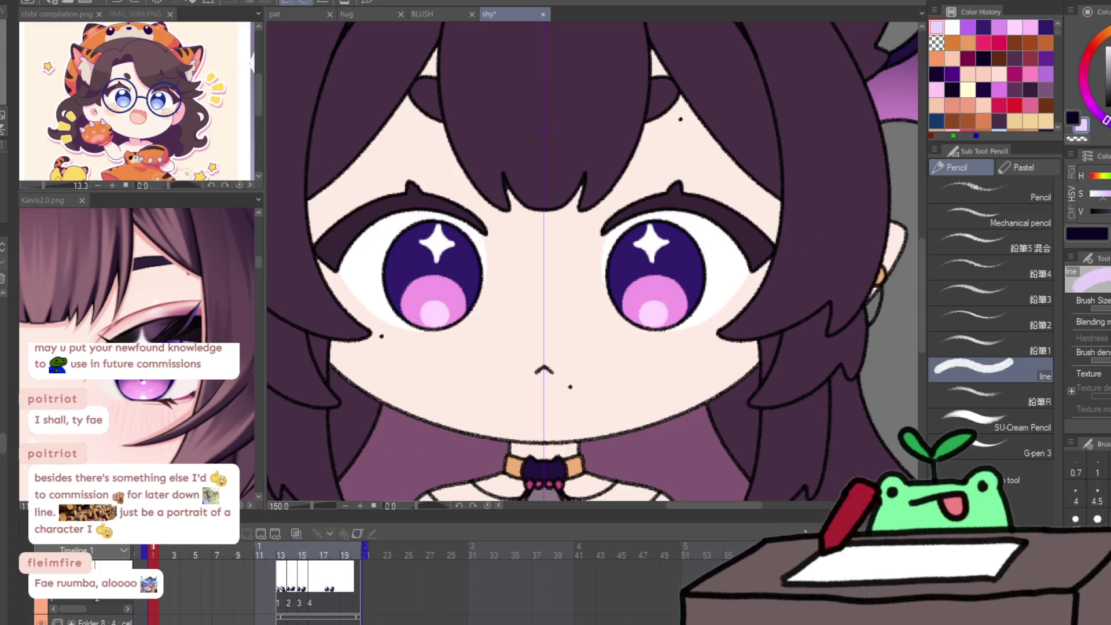
pyautogui.moveTo(602, 229)
pyautogui.mouseDown()
pyautogui.moveTo(705, 226)
pyautogui.moveTo(770, 270)
pyautogui.mouseUp()
pyautogui.scroll(-3, 544, 249)
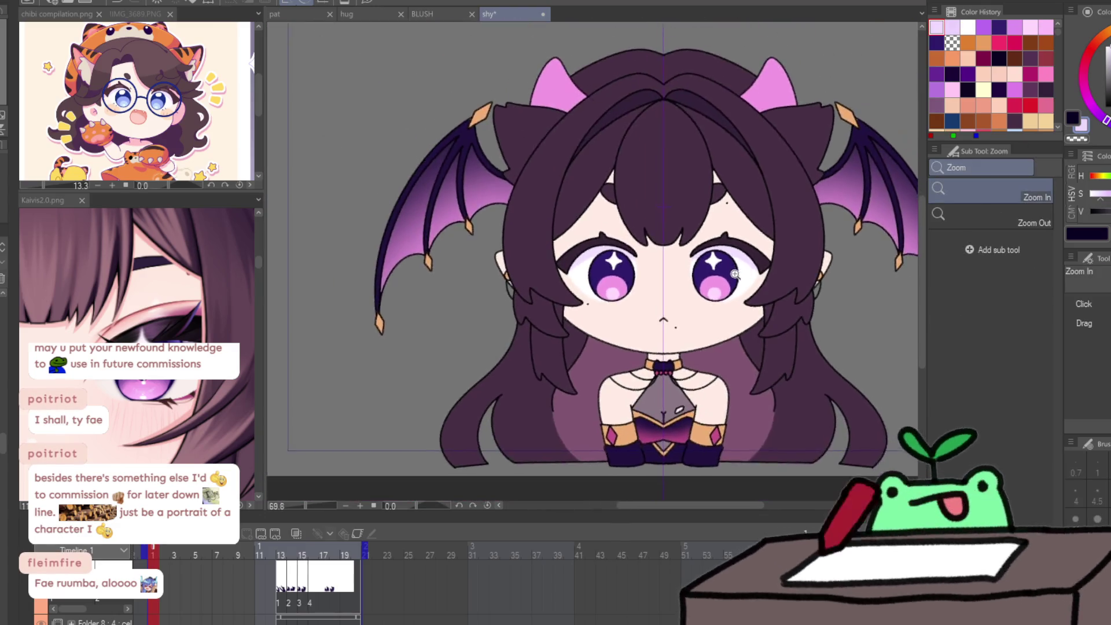
pyautogui.moveTo(524, 255); pyautogui.dragTo(602, 242)
pyautogui.hotkey('ctrl', 'z')
pyautogui.hotkey('ctrl', 'z')
pyautogui.moveTo(513, 267)
pyautogui.mouseDown()
pyautogui.moveTo(562, 240)
pyautogui.moveTo(590, 242)
pyautogui.mouseUp()
# Zoom out to check the whole character, then zoom back in on the face.
pyautogui.keyDown('alt'); pyautogui.click(697, 284); pyautogui.keyUp('alt')
pyautogui.scroll(5, 716, 297)
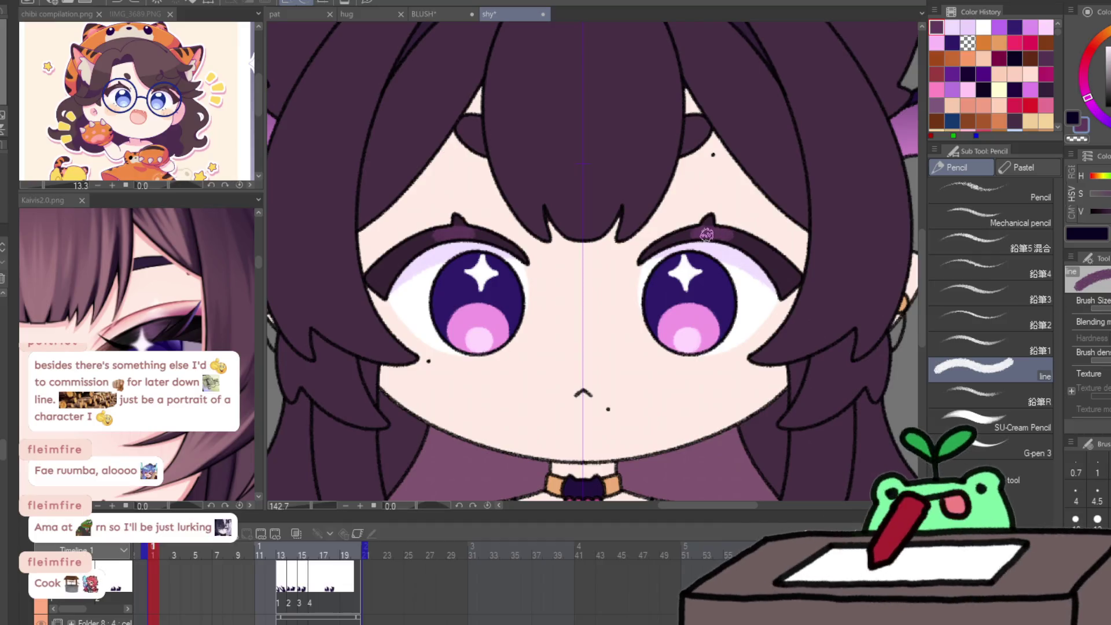
pyautogui.scroll(-2, 826, 252)
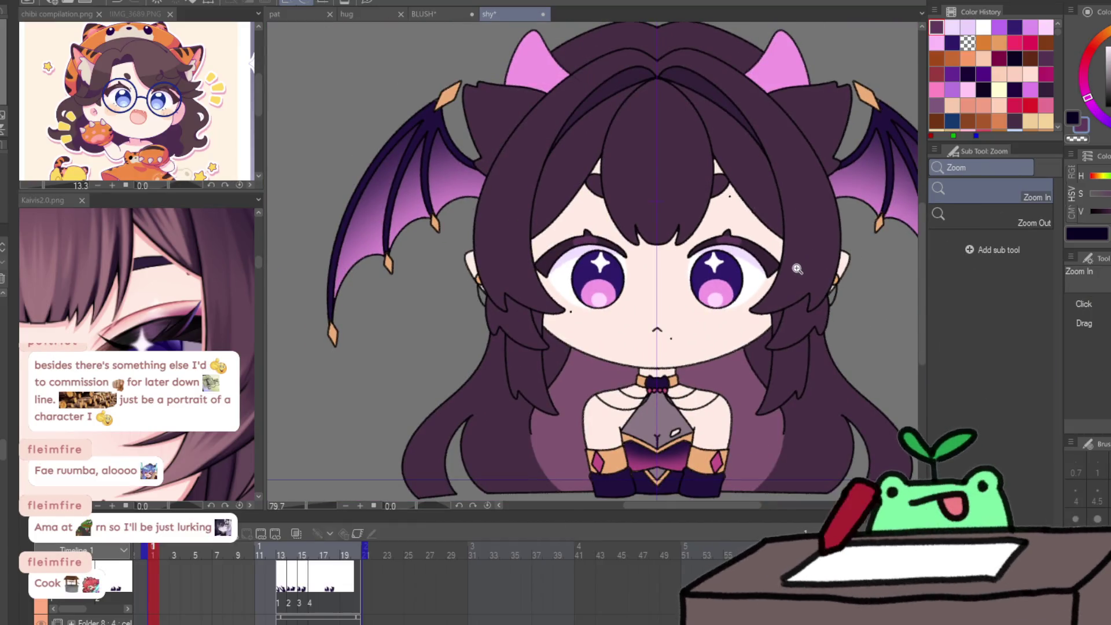
pyautogui.scroll(3, 801, 269)
pyautogui.moveTo(815, 272); pyautogui.dragTo(831, 256)
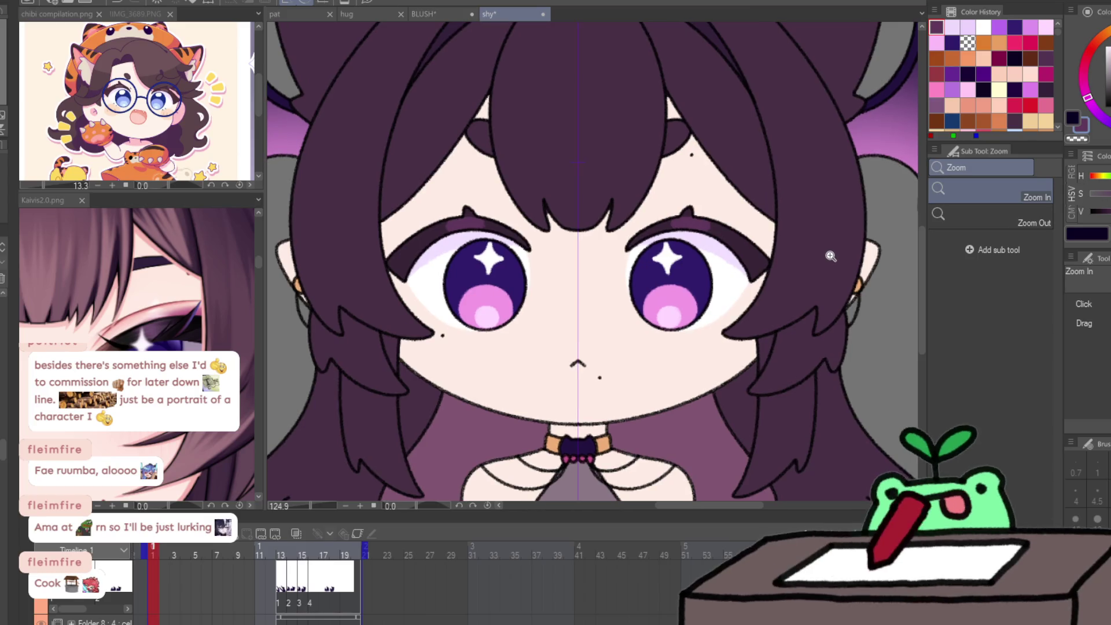
pyautogui.scroll(-3, 831, 256)
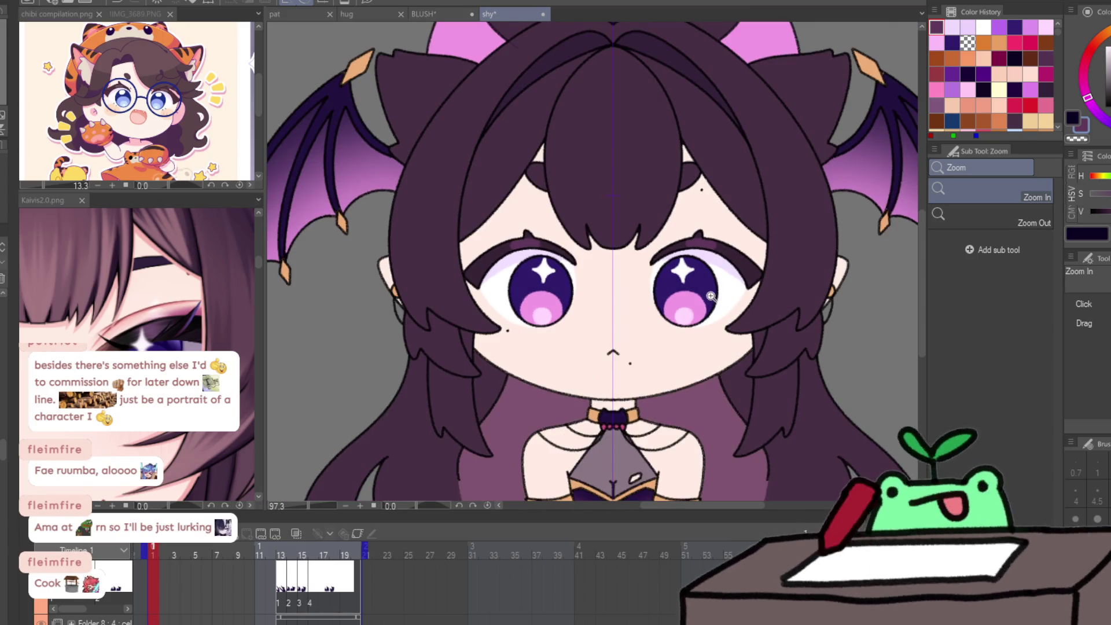
pyautogui.scroll(4, 742, 285)
pyautogui.press('p')
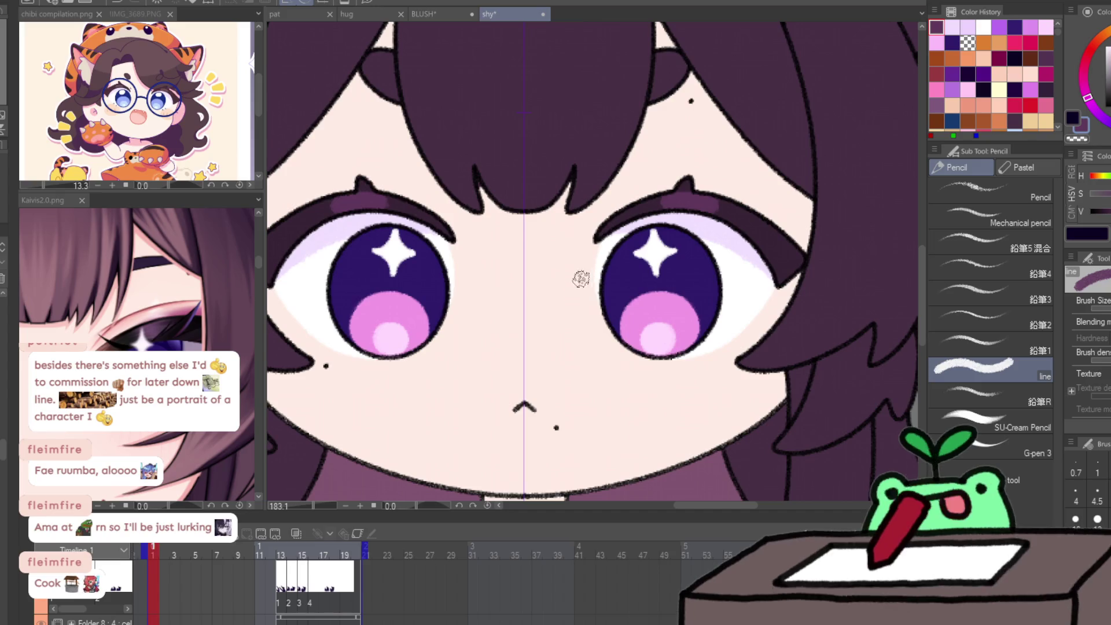
# Try dark navy dots in both pupils with the G-pen, then undo them.
pyautogui.press('p')
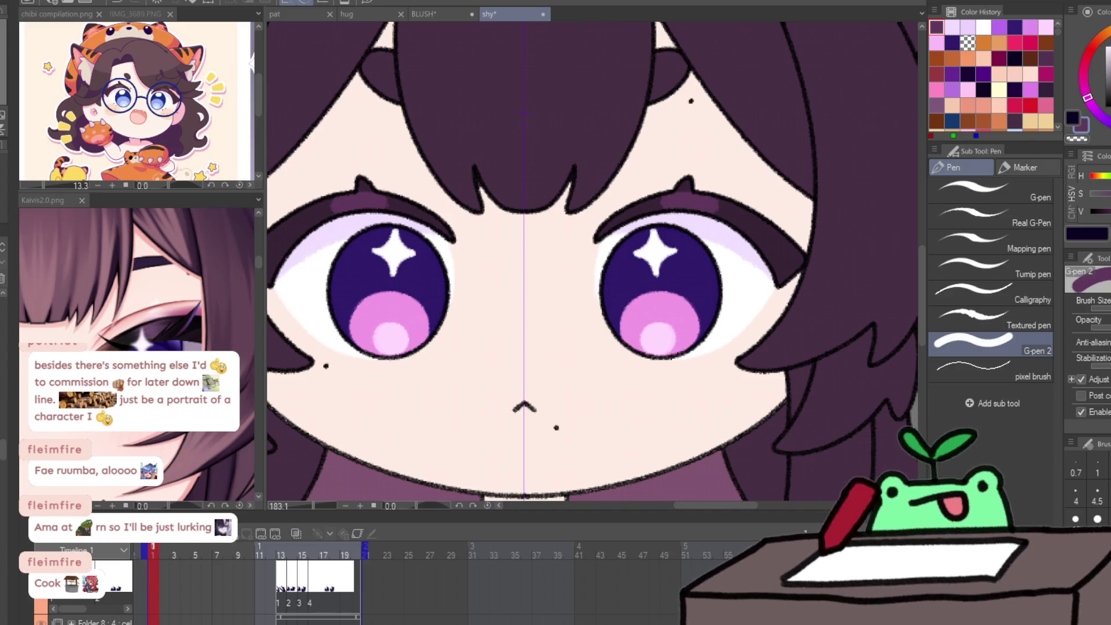
pyautogui.moveTo(374, 332); pyautogui.dragTo(375, 336)
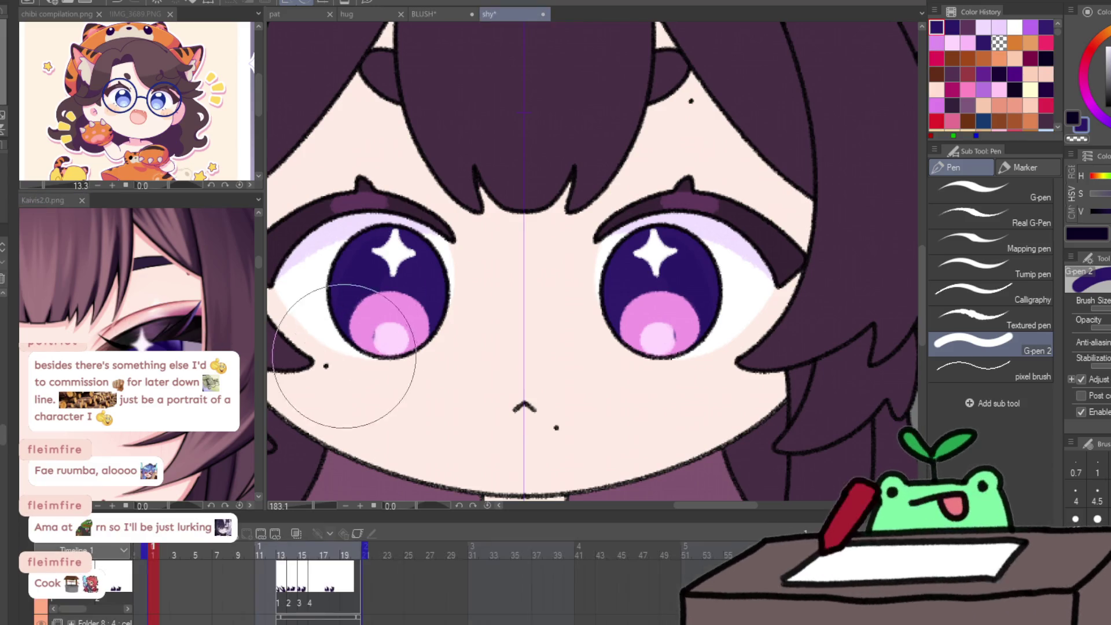
pyautogui.click(392, 334)
pyautogui.hotkey('ctrl', 'z')
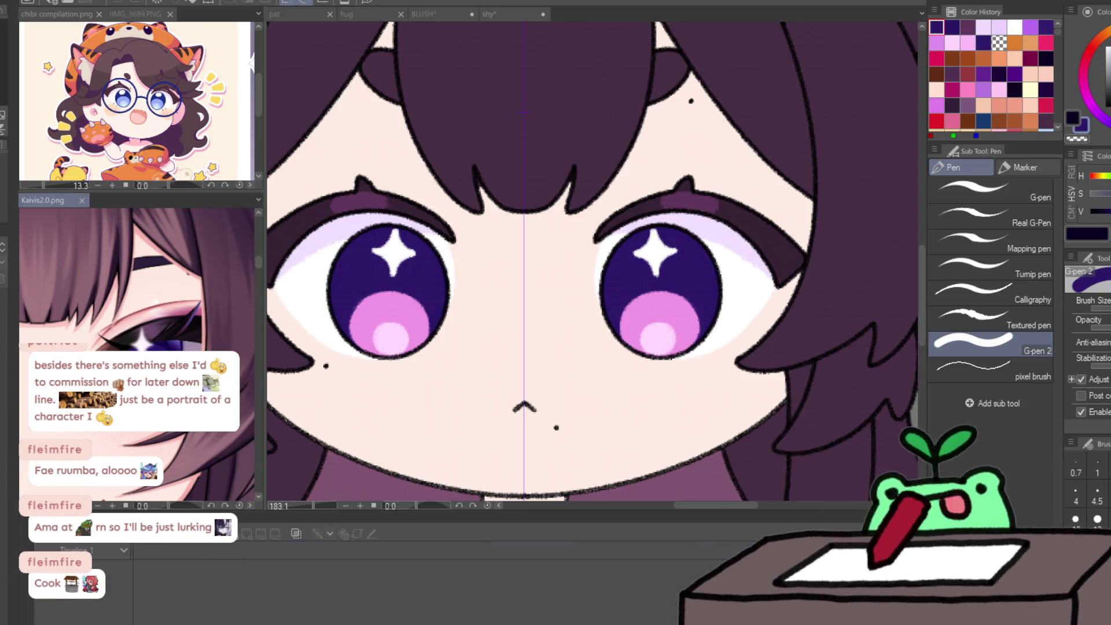
# Pick a lighter violet for pencil iris shading and zoom out to the full character.
pyautogui.click(252, 322)
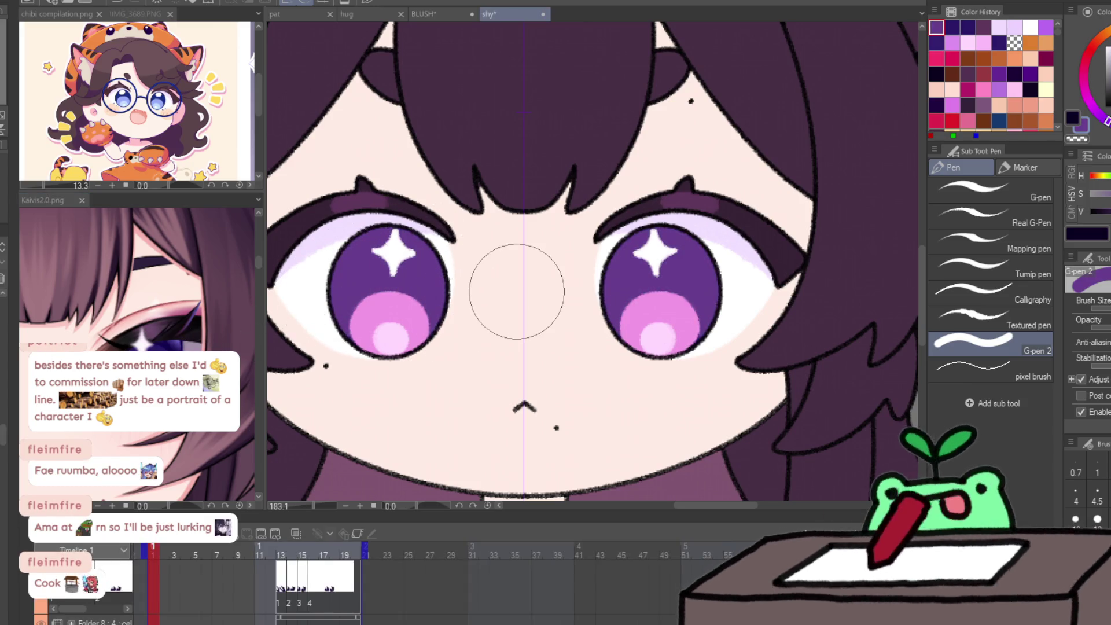
pyautogui.press('p')
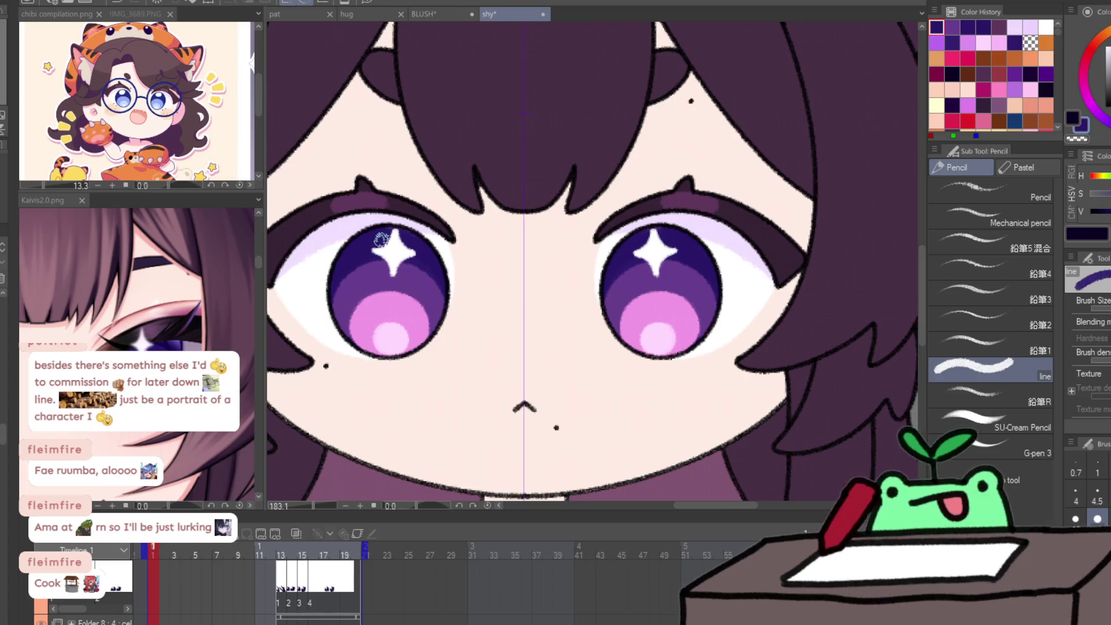
pyautogui.hotkey('ctrl', 'space')
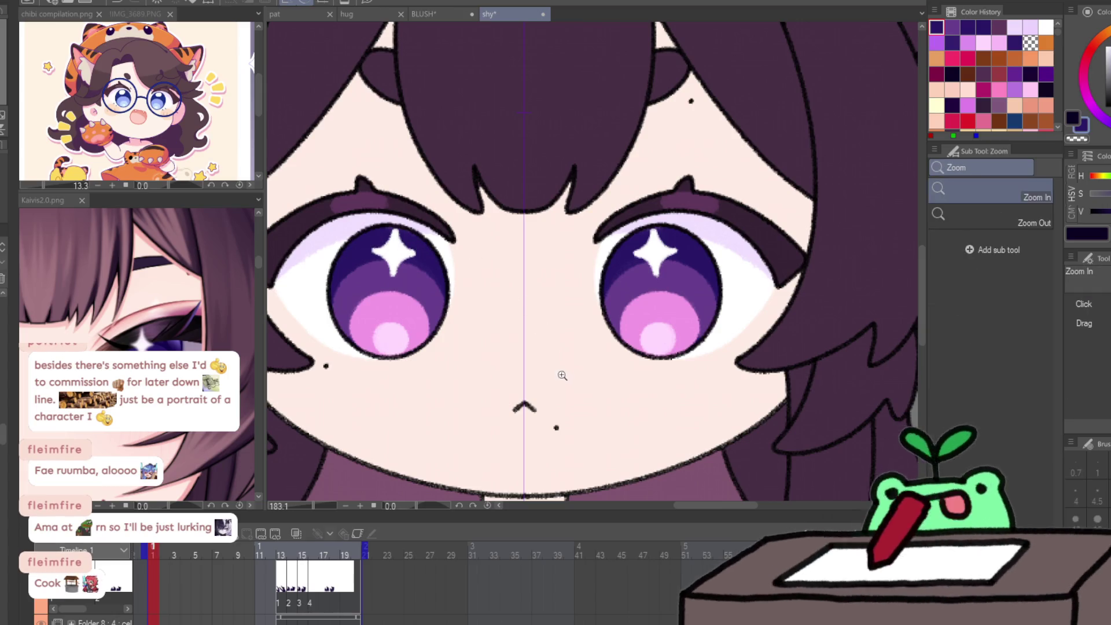
pyautogui.moveTo(560, 375); pyautogui.dragTo(521, 403)
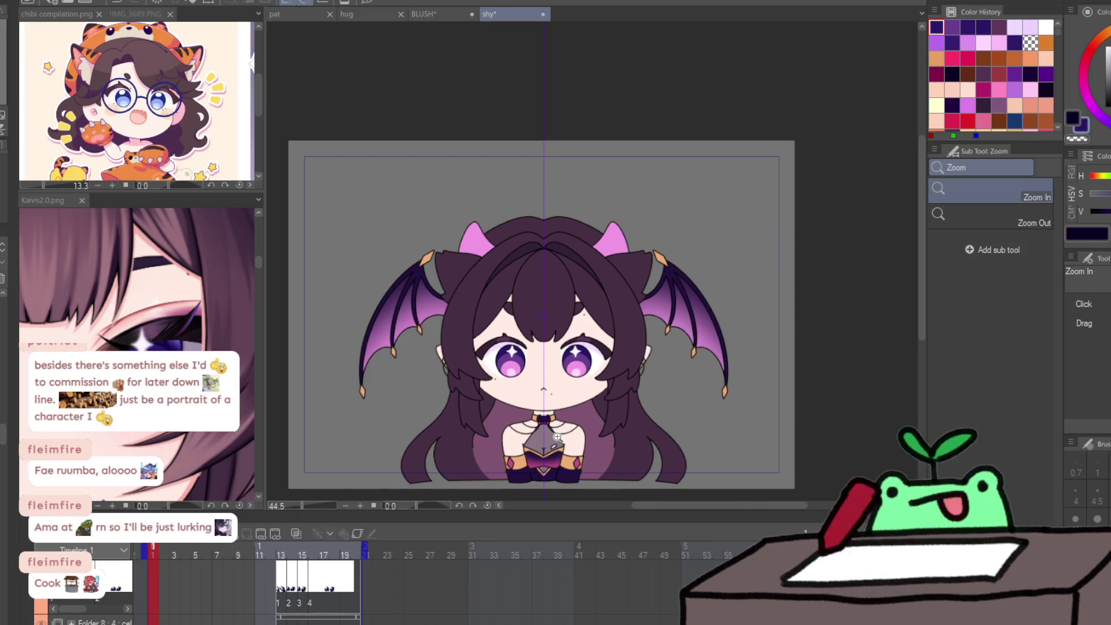
# Recentre and zoom in to review the winged chibi girl's shy face.
pyautogui.click(583, 428)
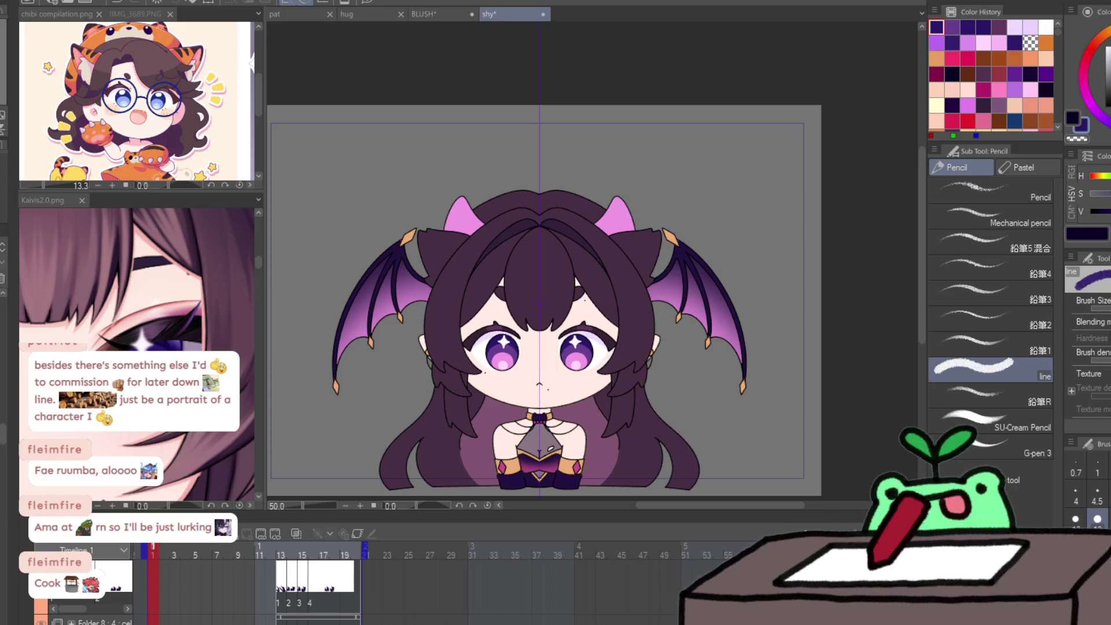
pyautogui.moveTo(623, 398); pyautogui.dragTo(614, 374)
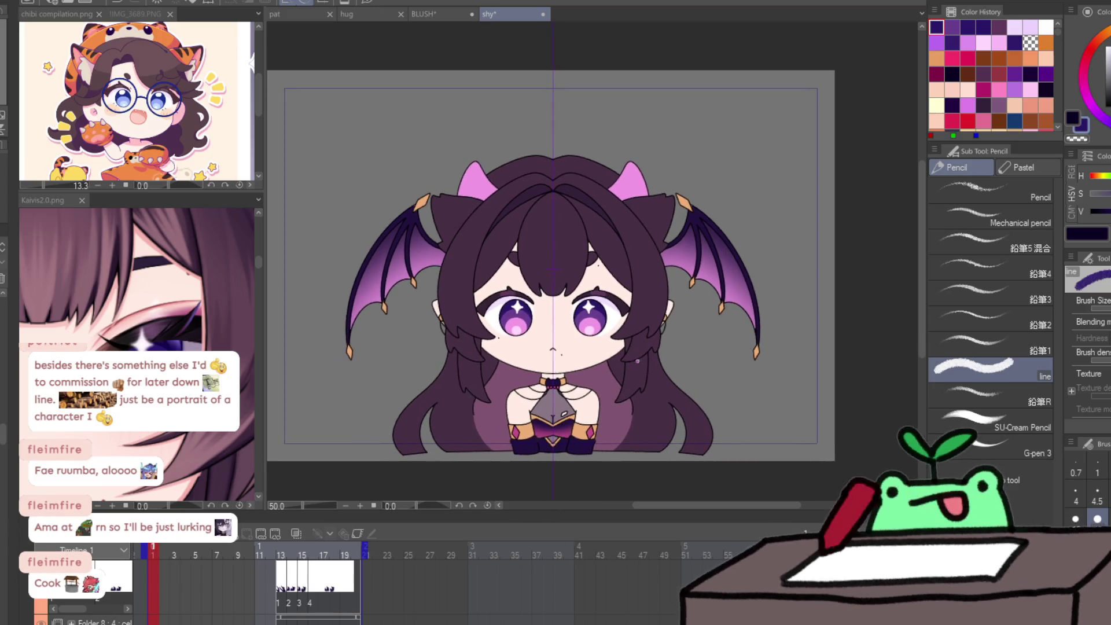
pyautogui.keyDown('ctrl'); pyautogui.click(608, 383); pyautogui.keyUp('ctrl')
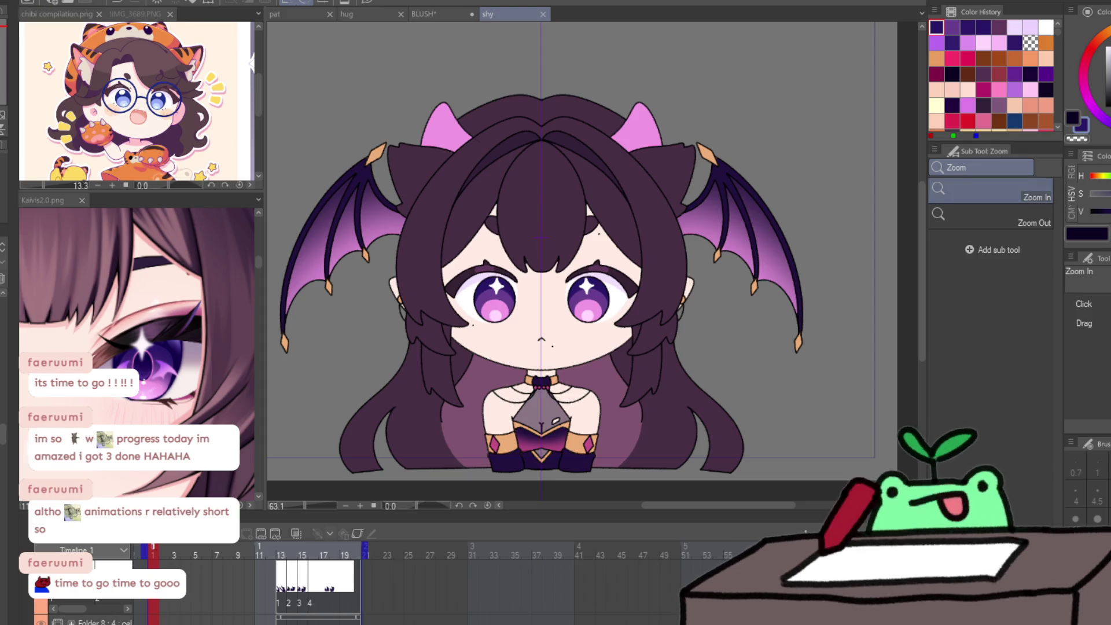
# Flip through the BLUSH, hug and pat animation documents, ending on pat.
pyautogui.click(416, 16)
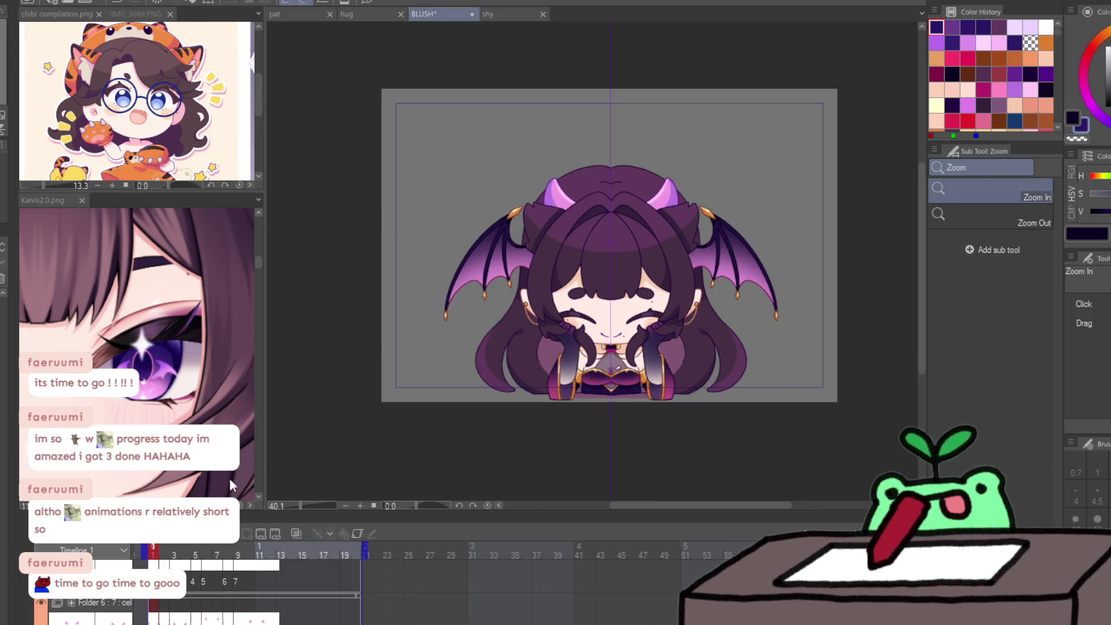
pyautogui.scroll(2, 637, 301)
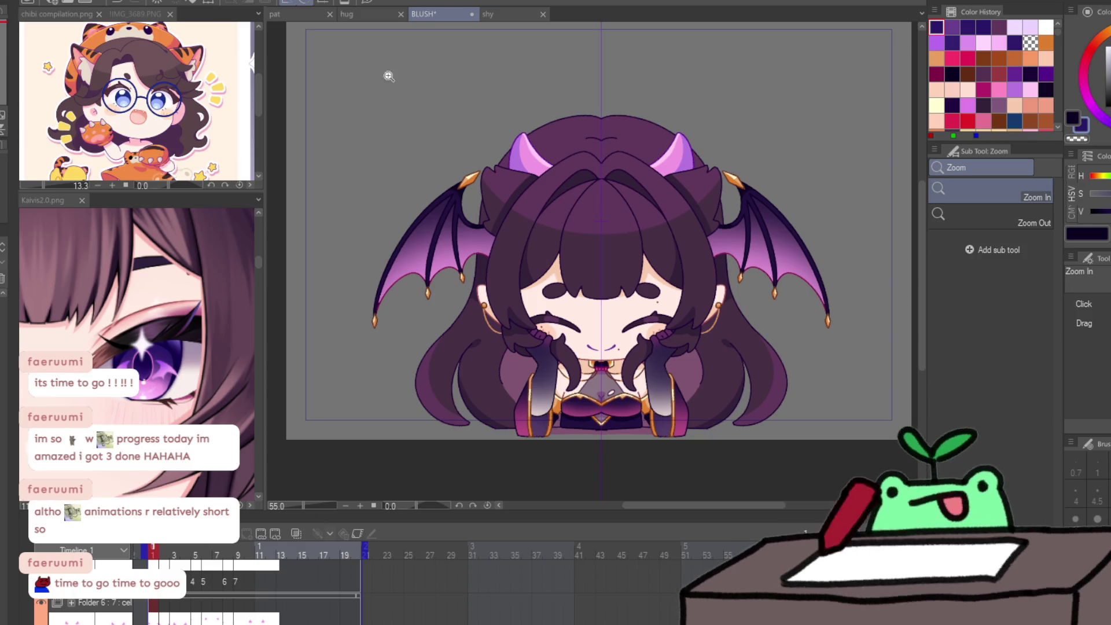
pyautogui.click(365, 12)
pyautogui.click(313, 16)
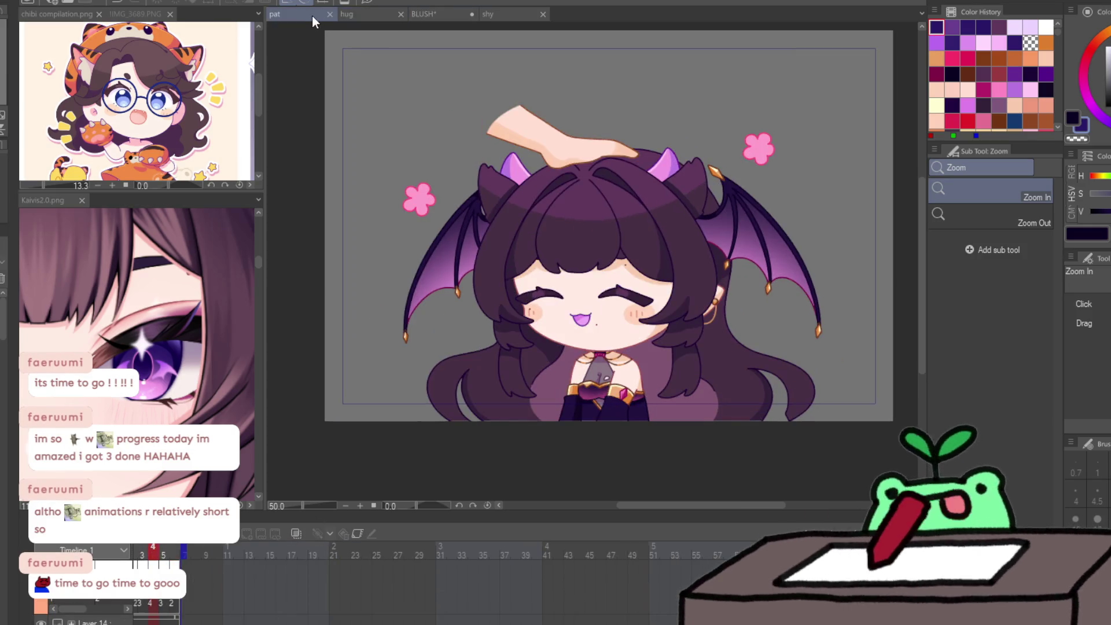
pyautogui.click(361, 15)
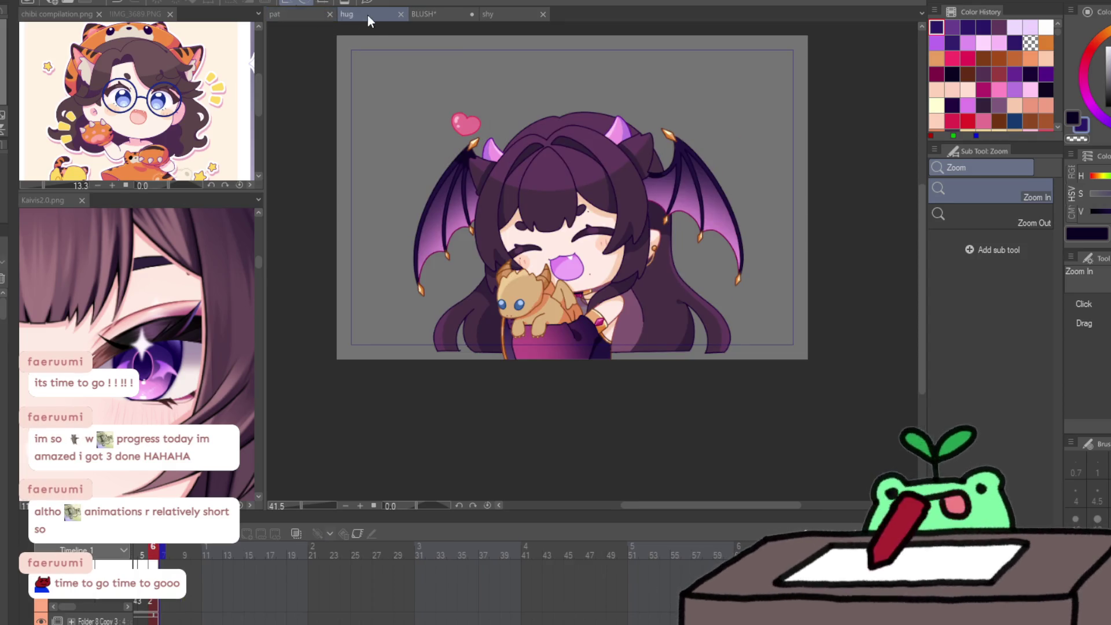
pyautogui.click(300, 12)
pyautogui.scroll(2, 600, 232)
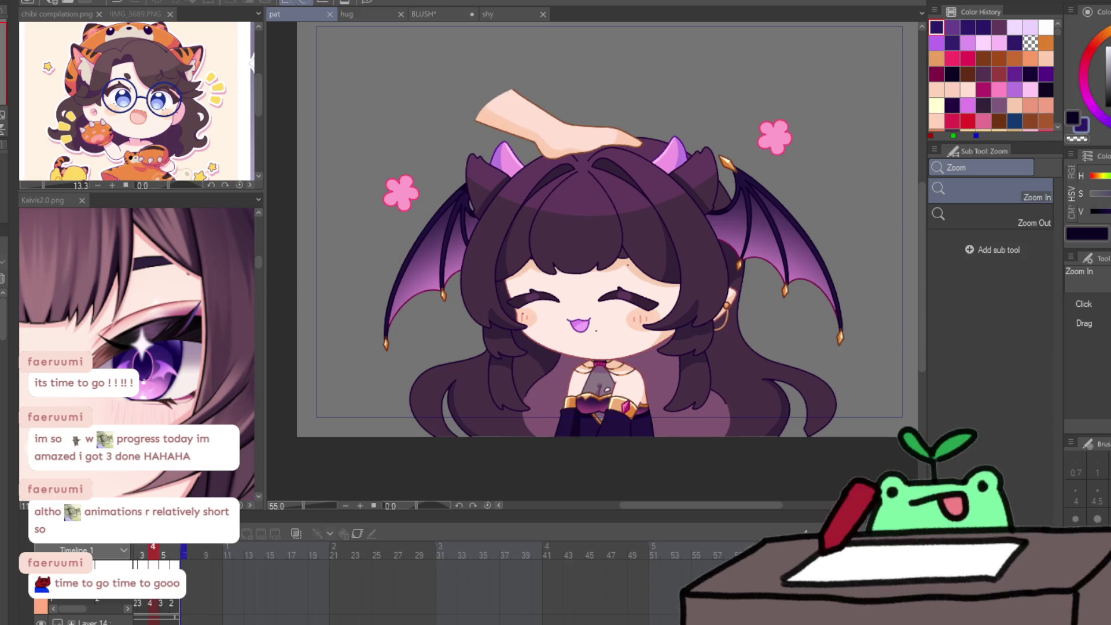